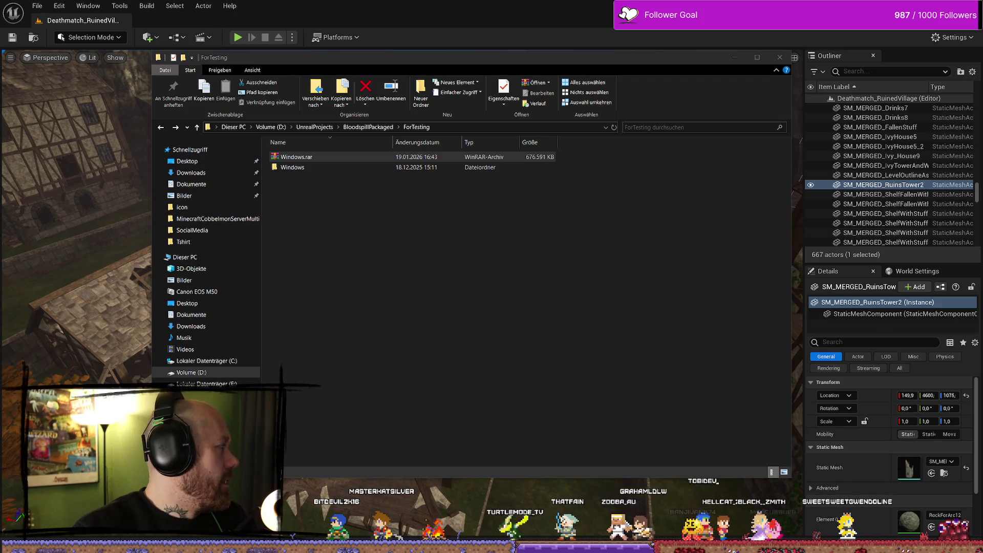
# Step: Check that Windows.rar (676,591 KB) is in ForTesting, then minimize File Explorer
pyautogui.click(340, 180)
pyautogui.click(322, 158)
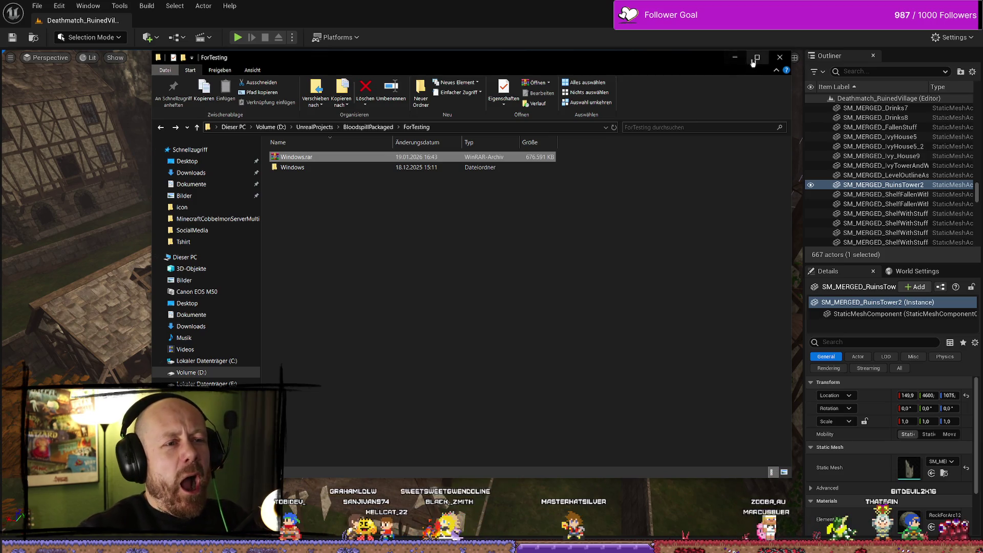
pyautogui.click(735, 57)
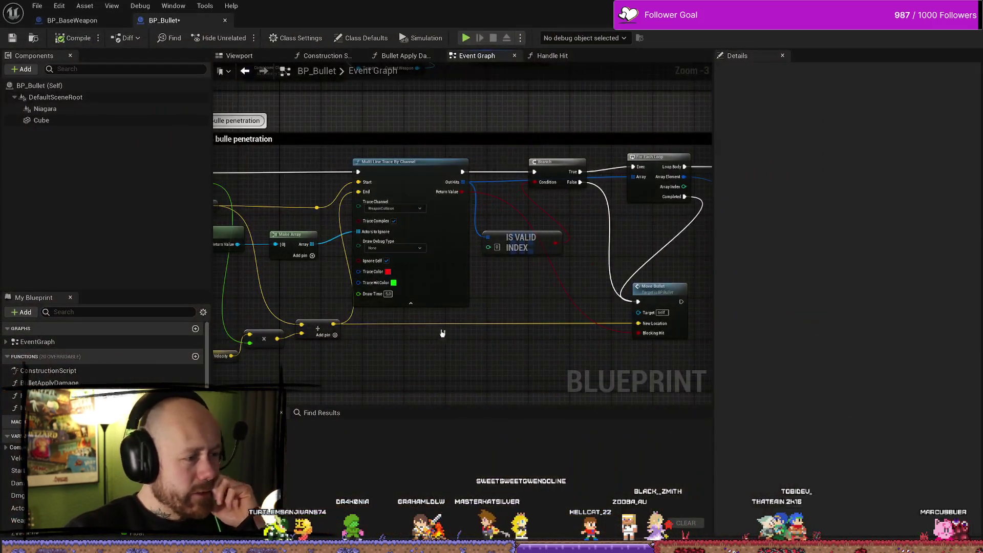
# Step: Zoom the BP_Bullet Event Graph onto the 'Bullet Drop with bulle penetration' node group
pyautogui.scroll(-6, 443, 334)
pyautogui.scroll(6, 424, 311)
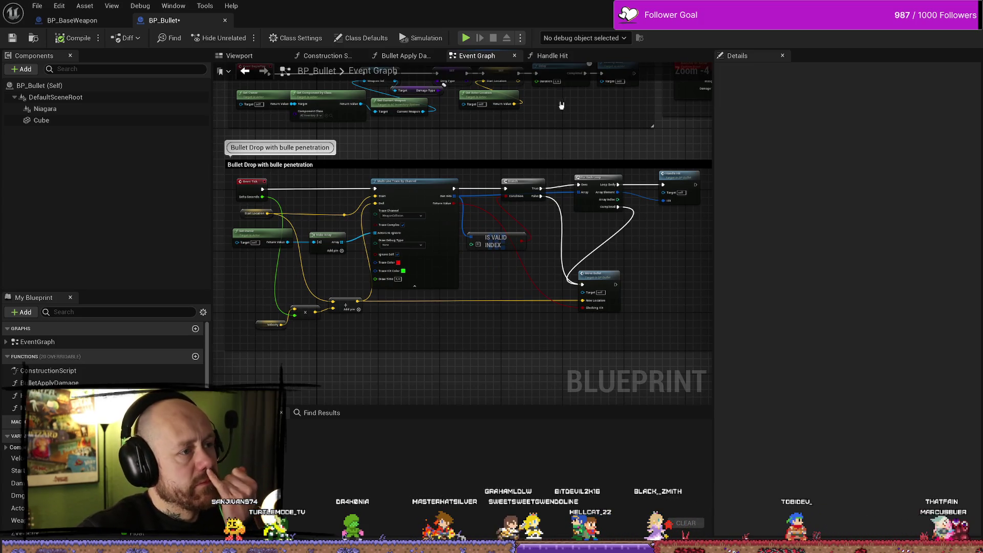
# Step: Look through the Bullet Apply Damage and Event Graph tabs, then bring up the Handle Hit function graph
pyautogui.click(415, 55)
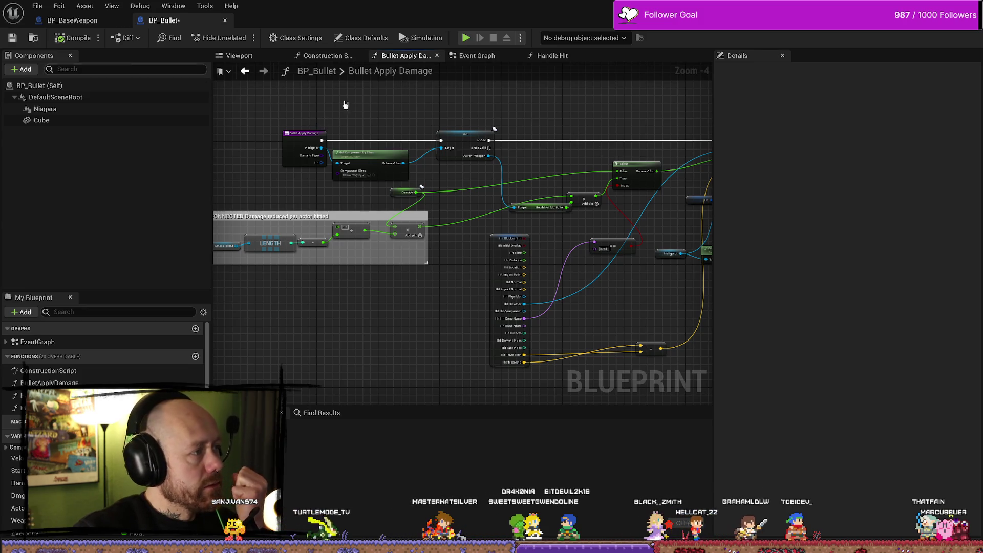
pyautogui.moveTo(609, 158)
pyautogui.mouseDown()
pyautogui.moveTo(488, 156)
pyautogui.moveTo(594, 156)
pyautogui.mouseUp()
pyautogui.click(475, 55)
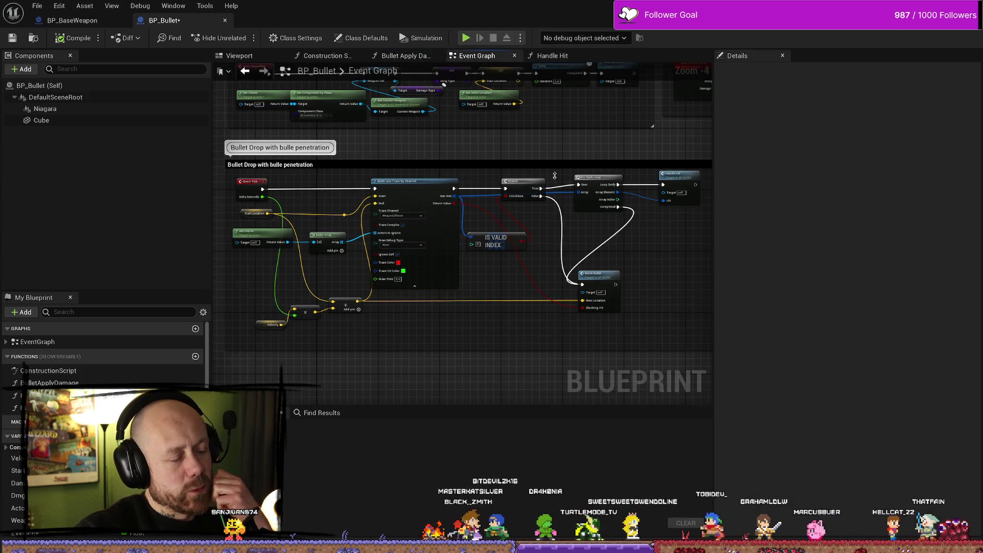
pyautogui.click(552, 55)
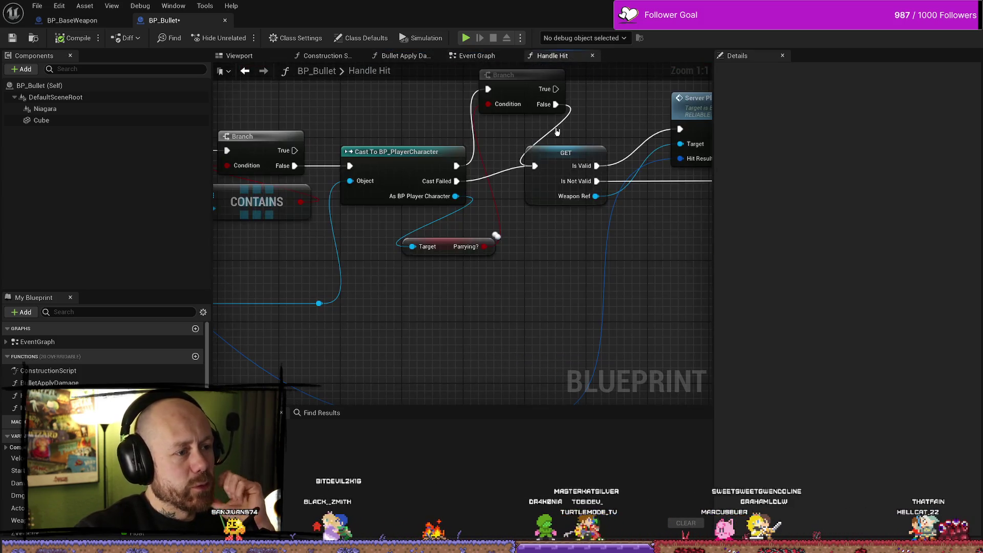
pyautogui.scroll(-7, 516, 255)
pyautogui.scroll(7, 446, 157)
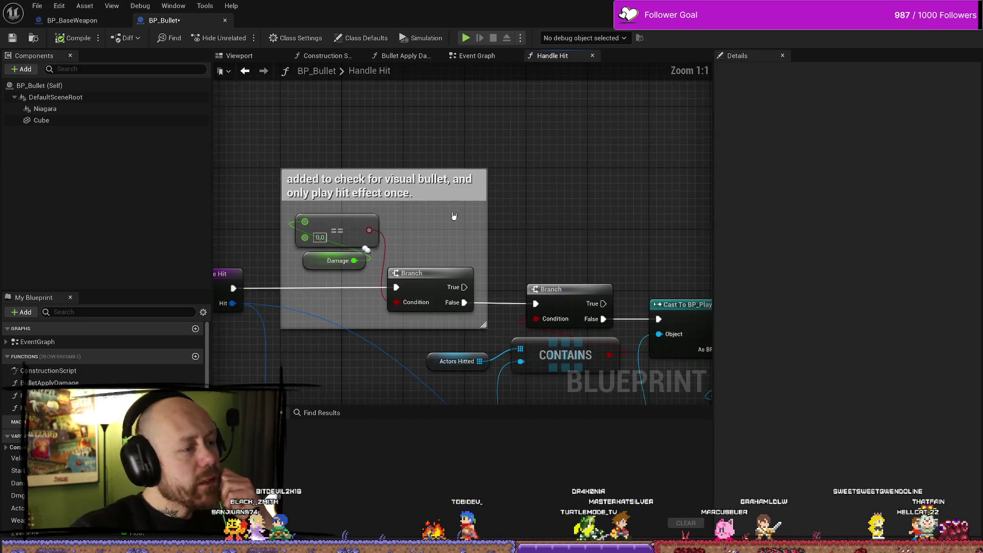
pyautogui.scroll(-2, 446, 157)
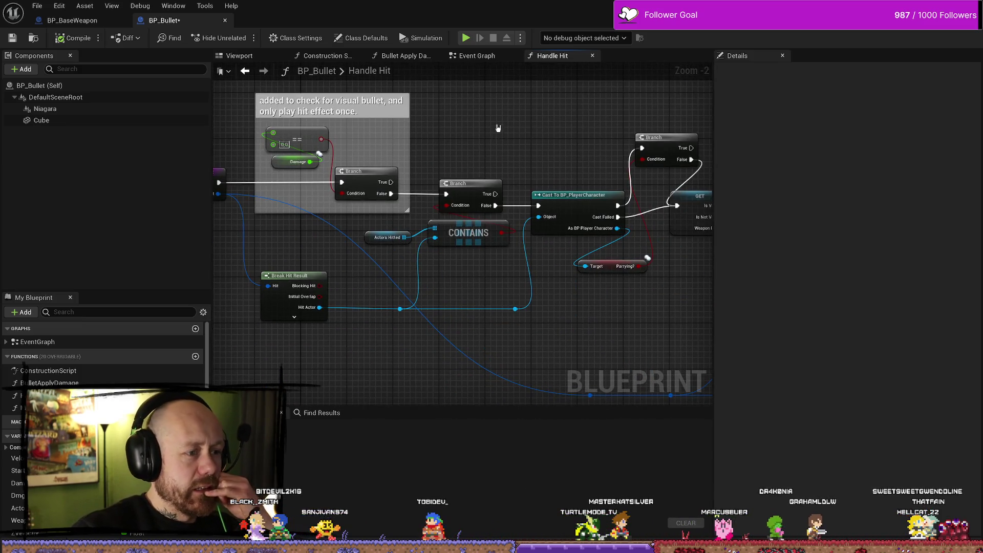
# Step: Rearrange the Parrying? getter and Branch node beneath Cast To BP_PlayerCharacter
pyautogui.click(611, 266)
pyautogui.moveTo(673, 205); pyautogui.dragTo(563, 206)
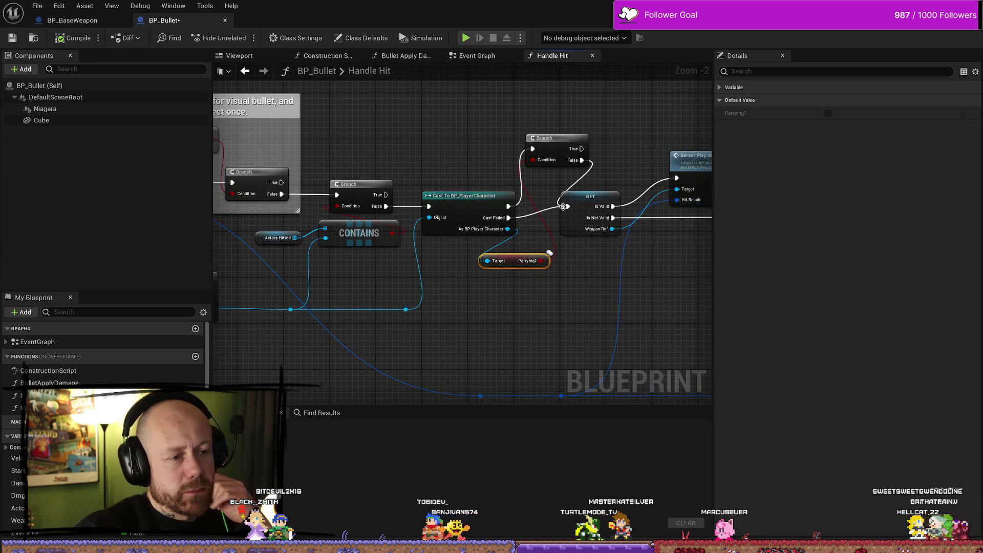
pyautogui.moveTo(560, 142); pyautogui.dragTo(554, 137)
pyautogui.moveTo(507, 257); pyautogui.dragTo(525, 263)
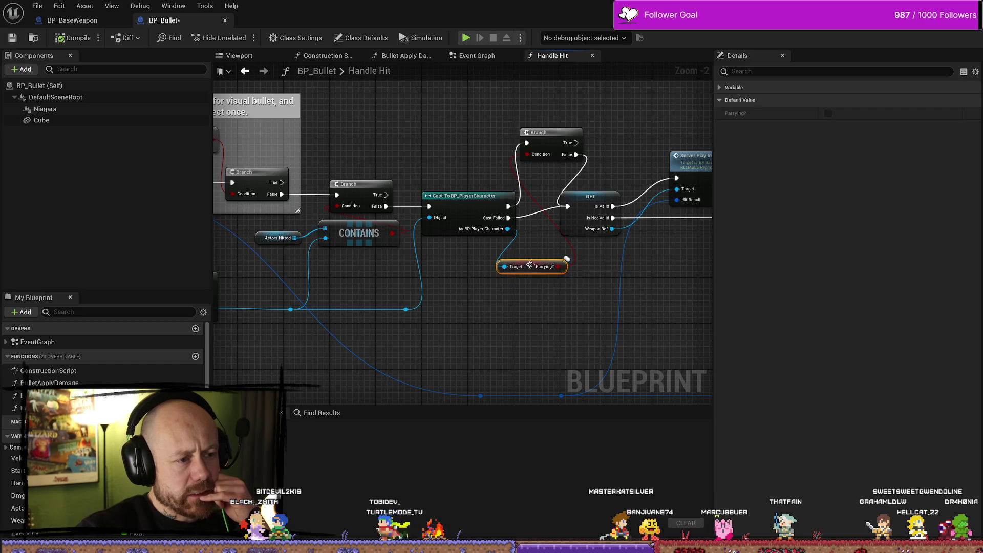
pyautogui.moveTo(475, 304); pyautogui.dragTo(513, 297)
pyautogui.scroll(-2, 514, 268)
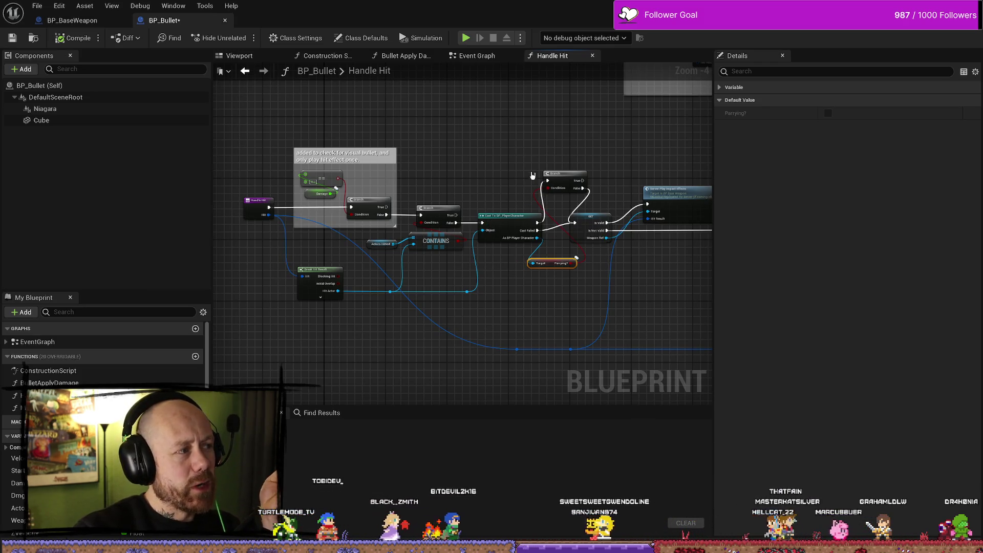
pyautogui.scroll(3, 532, 168)
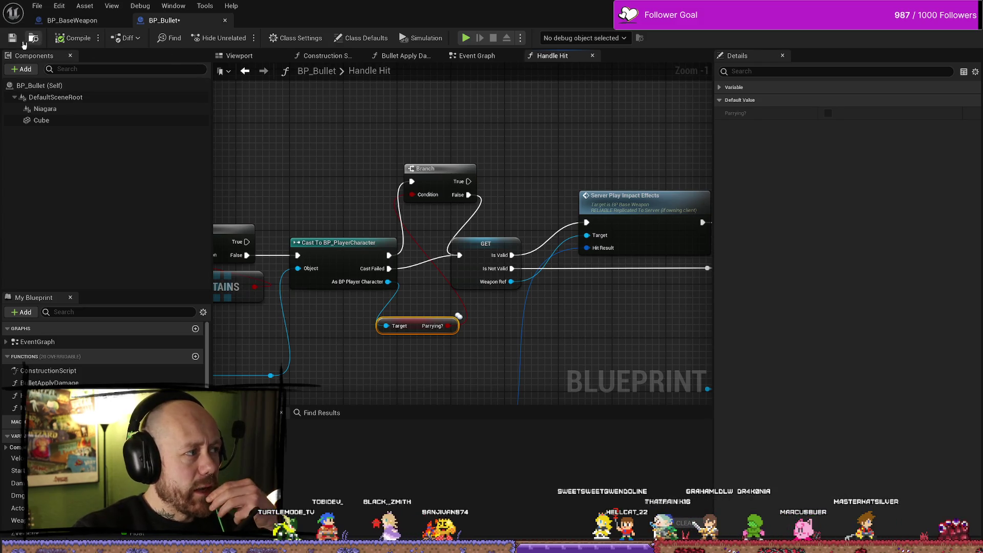
# Step: Save the BP_Bullet blueprint and clear the node selection
pyautogui.click(12, 38)
pyautogui.moveTo(494, 118); pyautogui.dragTo(555, 110)
pyautogui.click(429, 142)
pyautogui.click(481, 126)
# Step: Trace Server Play Impact Effects' wiring into the Is Valid checks and ADDUNIQUE
pyautogui.click(625, 174)
pyautogui.moveTo(604, 305); pyautogui.dragTo(534, 295)
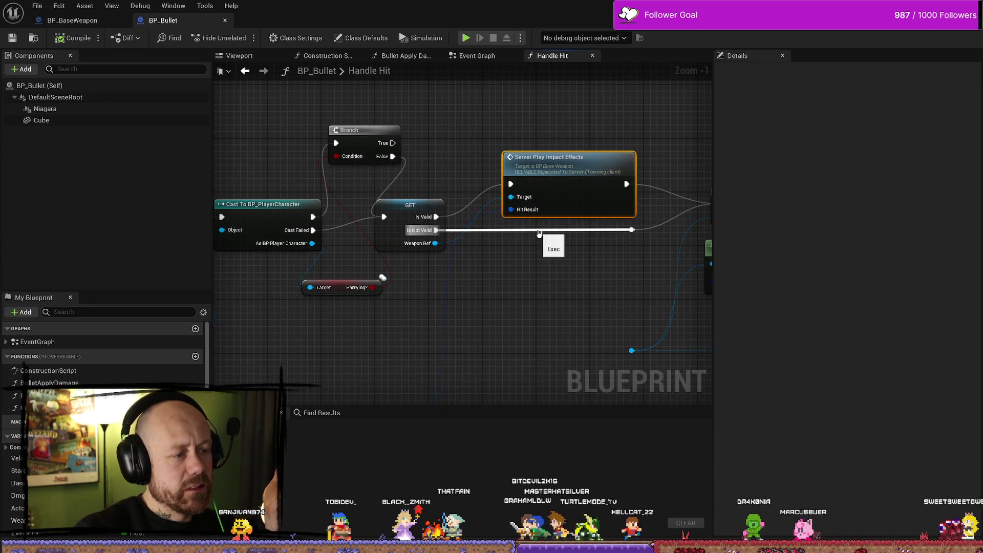
pyautogui.moveTo(471, 137); pyautogui.dragTo(526, 137)
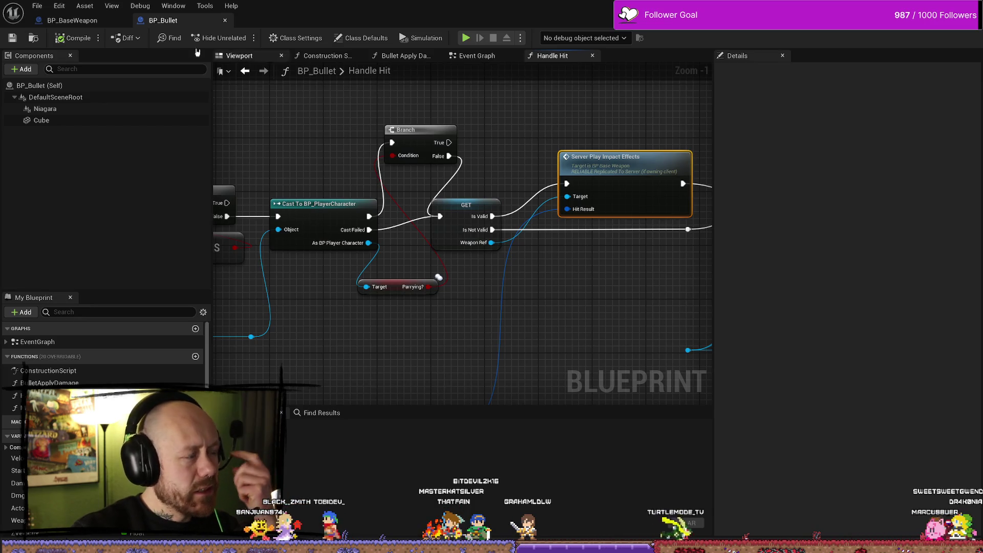
pyautogui.moveTo(600, 133); pyautogui.dragTo(260, 131)
pyautogui.moveTo(414, 305)
pyautogui.mouseDown()
pyautogui.moveTo(543, 267)
pyautogui.moveTo(500, 263)
pyautogui.mouseUp()
pyautogui.scroll(-4, 601, 266)
pyautogui.scroll(4, 562, 255)
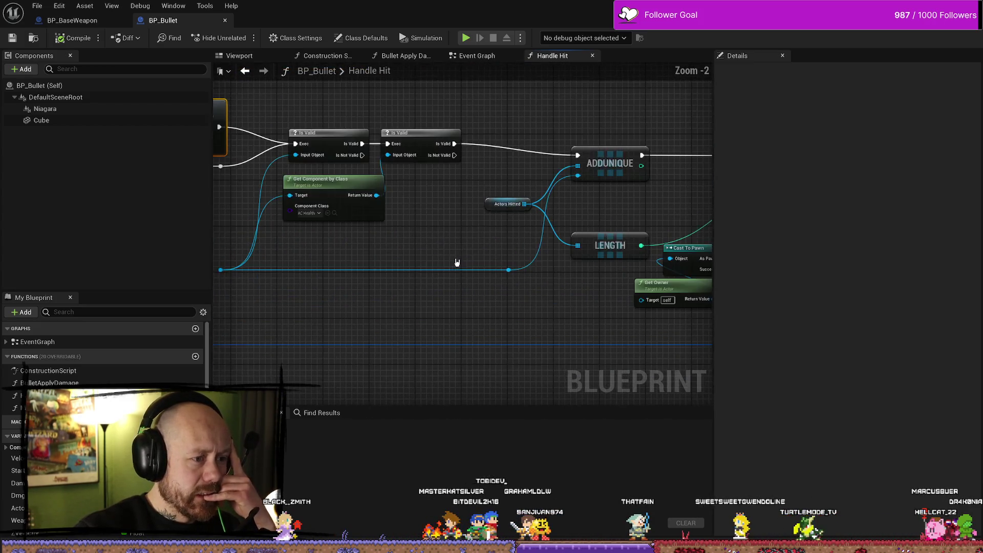
# Step: Survey the ADDUNIQUE, LENGTH, Branch, Cast and Contains nodes in Handle Hit
pyautogui.moveTo(376, 274)
pyautogui.mouseDown()
pyautogui.moveTo(500, 278)
pyautogui.moveTo(403, 276)
pyautogui.mouseUp()
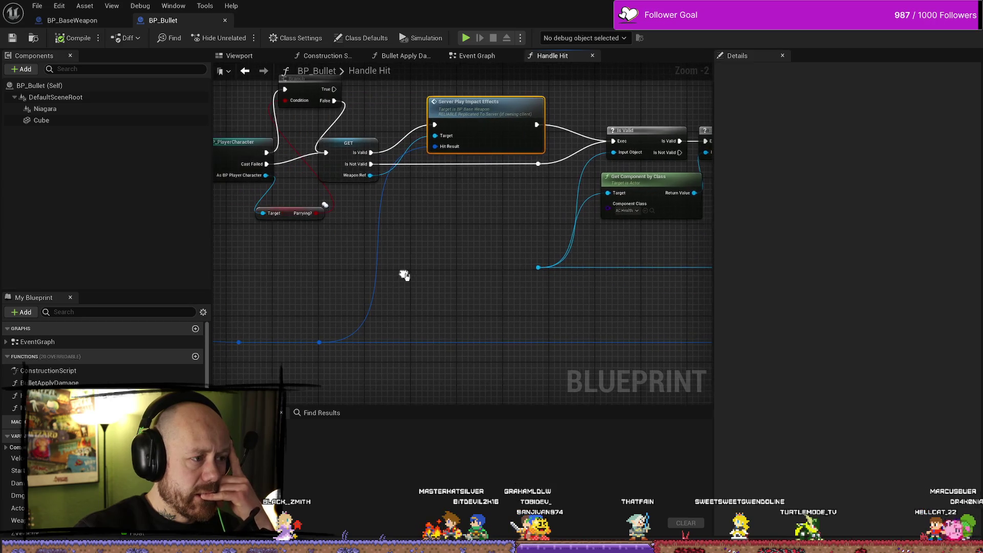
pyautogui.scroll(-2, 412, 277)
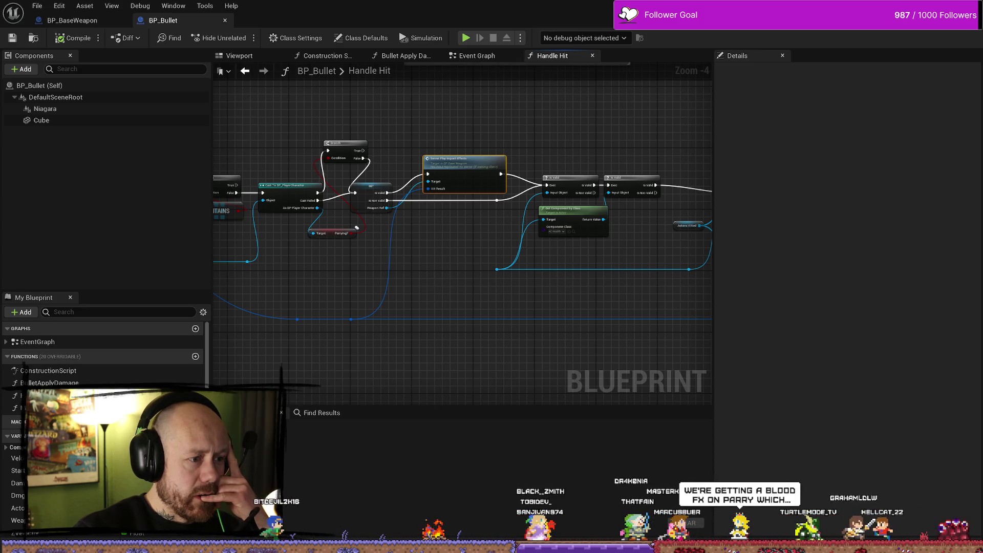
pyautogui.moveTo(586, 277); pyautogui.dragTo(432, 278)
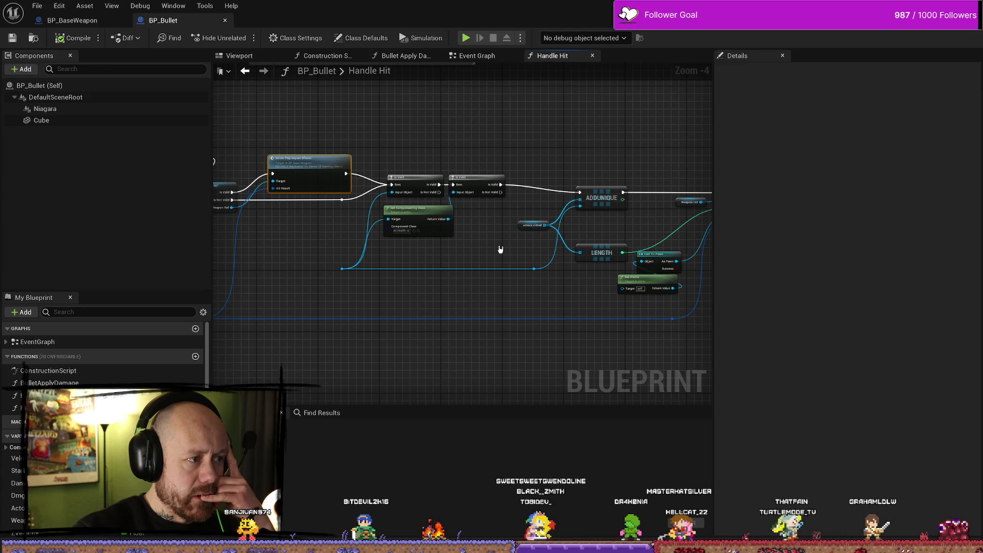
pyautogui.moveTo(500, 250)
pyautogui.mouseDown()
pyautogui.moveTo(358, 252)
pyautogui.moveTo(625, 253)
pyautogui.moveTo(427, 228)
pyautogui.mouseUp()
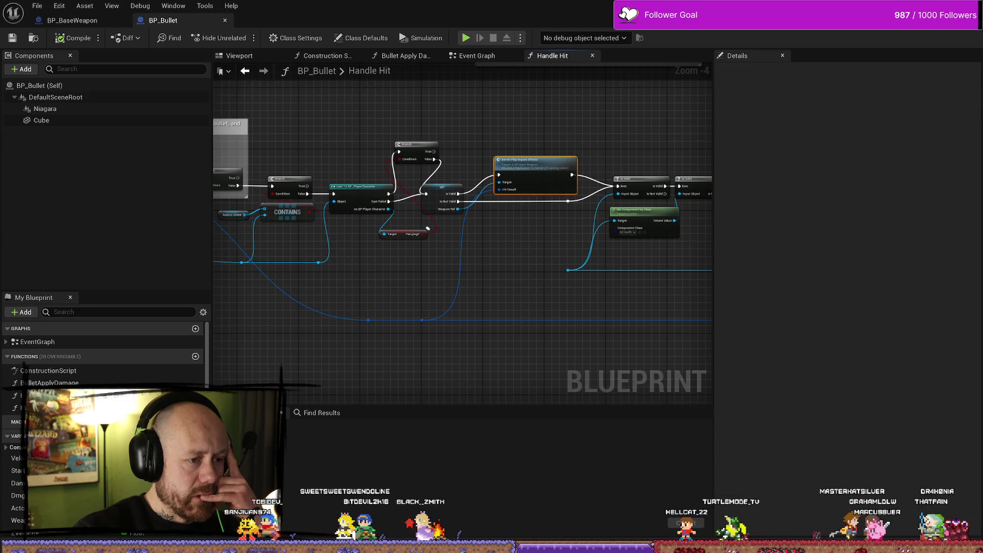
pyautogui.moveTo(707, 252); pyautogui.dragTo(565, 251)
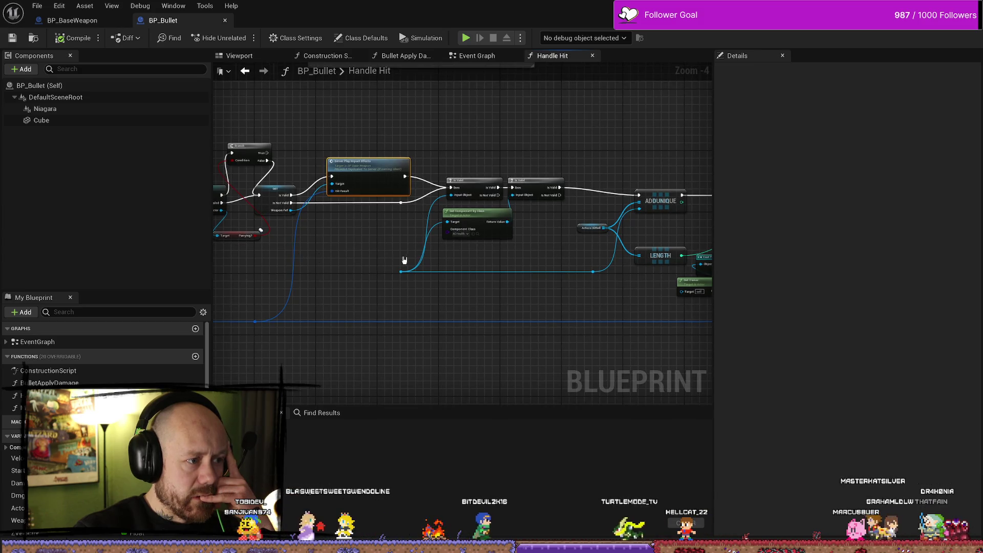
pyautogui.scroll(3, 403, 260)
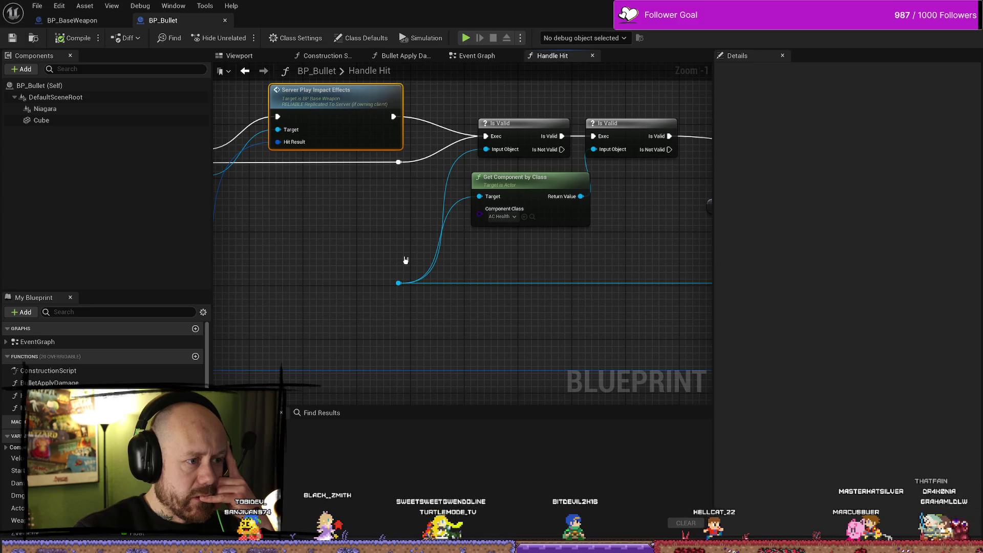
pyautogui.scroll(-1, 405, 260)
pyautogui.scroll(-2, 405, 260)
pyautogui.moveTo(405, 260)
pyautogui.mouseDown()
pyautogui.moveTo(677, 254)
pyautogui.moveTo(388, 251)
pyautogui.moveTo(501, 253)
pyautogui.mouseUp()
pyautogui.scroll(3, 579, 253)
pyautogui.scroll(-3, 579, 253)
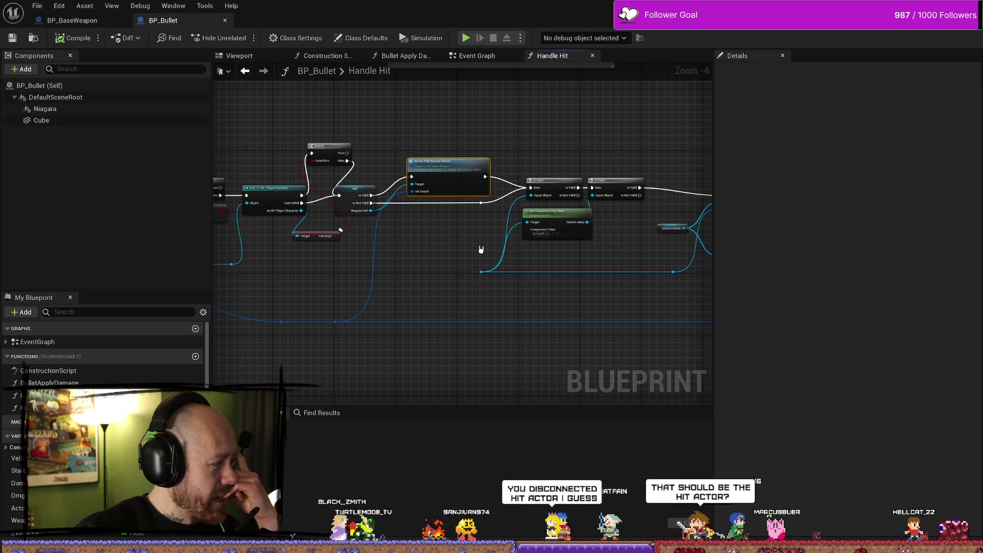
# Step: Reconnect the Hit Actor pin to the right-hand reroute and compile BP_Bullet
pyautogui.moveTo(459, 259)
pyautogui.mouseDown()
pyautogui.moveTo(589, 257)
pyautogui.moveTo(526, 245)
pyautogui.mouseUp()
pyautogui.moveTo(379, 256)
pyautogui.mouseDown()
pyautogui.moveTo(566, 254)
pyautogui.moveTo(483, 258)
pyautogui.mouseUp()
pyautogui.scroll(1, 441, 256)
pyautogui.scroll(-1, 440, 257)
pyautogui.scroll(3, 605, 235)
pyautogui.scroll(1, 605, 234)
pyautogui.moveTo(571, 187)
pyautogui.mouseDown()
pyautogui.moveTo(512, 249)
pyautogui.moveTo(587, 220)
pyautogui.mouseUp()
pyautogui.scroll(-2, 587, 221)
pyautogui.moveTo(472, 288)
pyautogui.mouseDown()
pyautogui.moveTo(586, 276)
pyautogui.moveTo(393, 247)
pyautogui.moveTo(389, 230)
pyautogui.mouseUp()
pyautogui.moveTo(268, 218)
pyautogui.mouseDown()
pyautogui.moveTo(664, 233)
pyautogui.moveTo(644, 230)
pyautogui.mouseUp()
pyautogui.moveTo(649, 283)
pyautogui.mouseDown()
pyautogui.moveTo(542, 263)
pyautogui.moveTo(581, 219)
pyautogui.mouseUp()
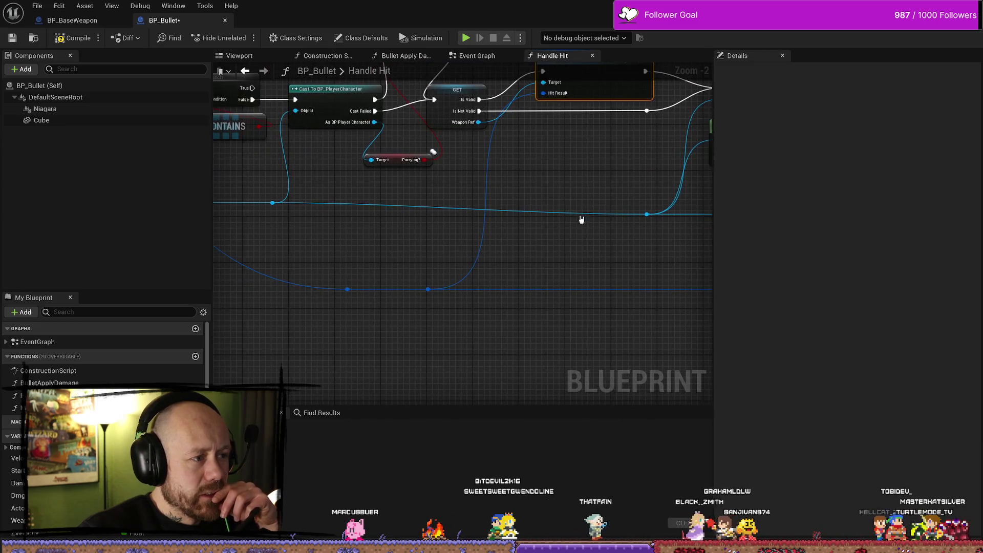
pyautogui.click(76, 38)
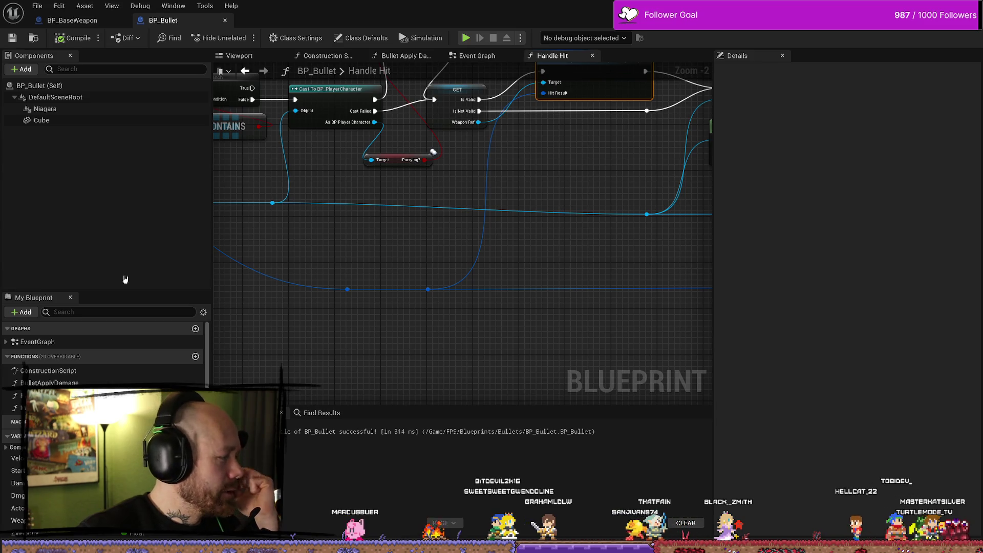
# Step: Review the CONTAINS, Branch and Cast nodes after the 180 ms compile, then return to the level editor
pyautogui.scroll(-3, 615, 266)
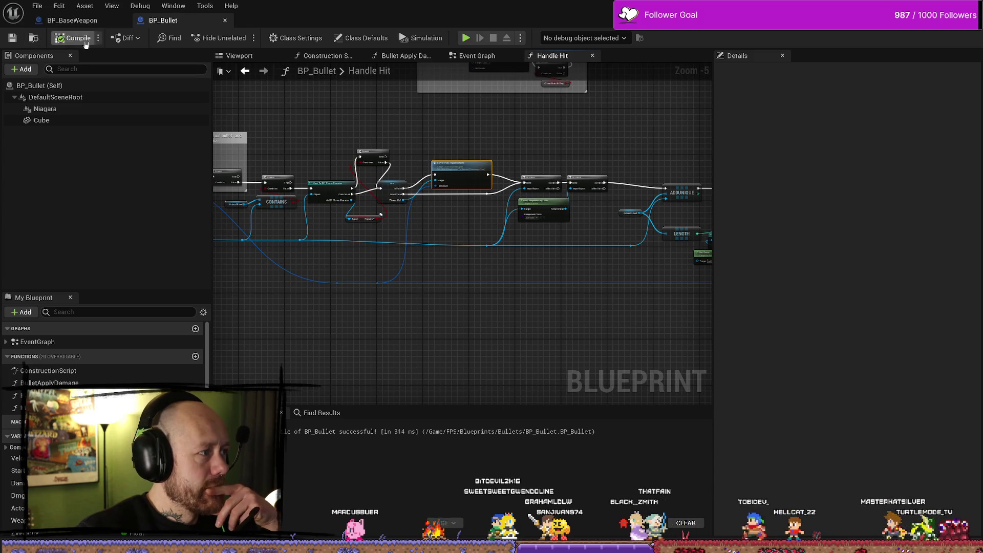
pyautogui.scroll(3, 382, 268)
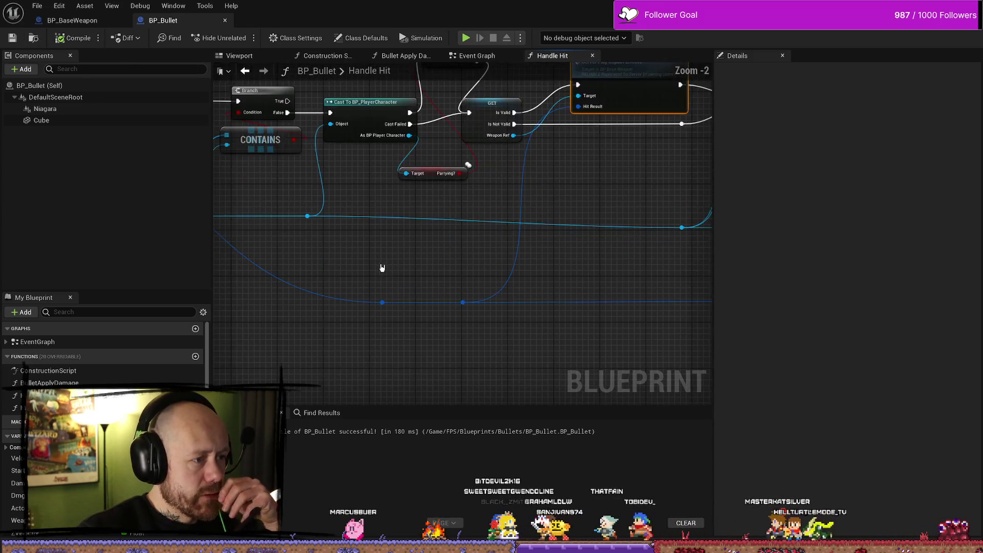
pyautogui.moveTo(490, 223); pyautogui.dragTo(327, 213)
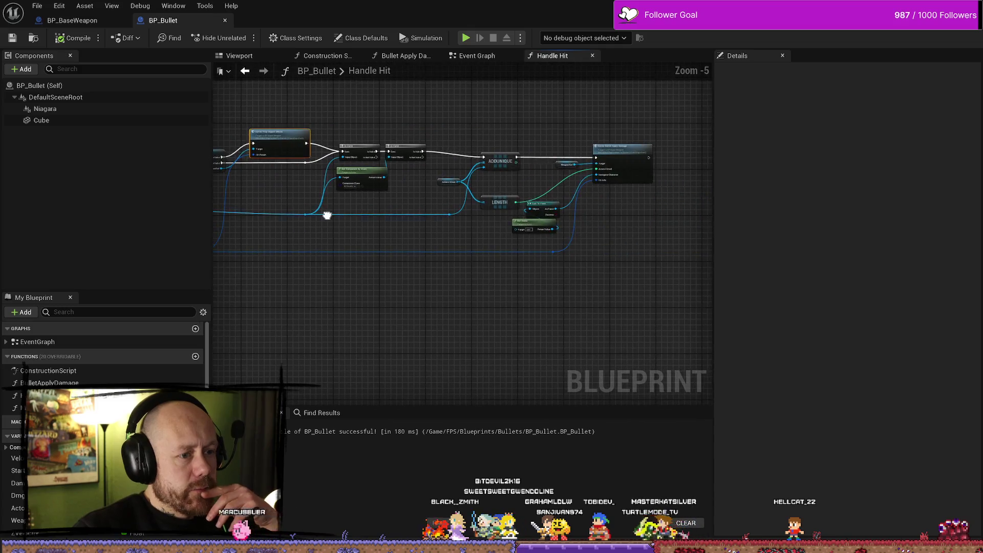
pyautogui.moveTo(478, 249)
pyautogui.mouseDown()
pyautogui.moveTo(562, 243)
pyautogui.moveTo(555, 219)
pyautogui.mouseUp()
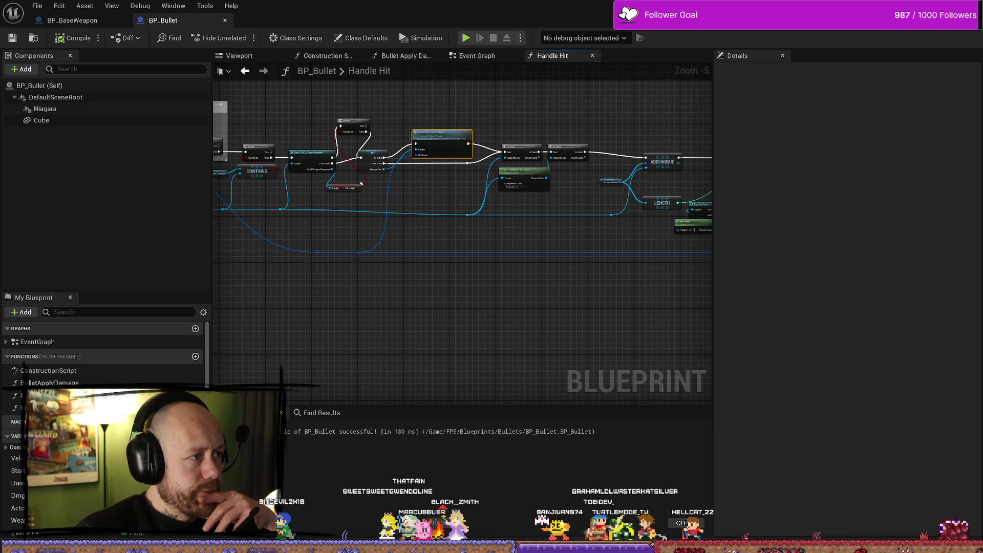
pyautogui.hotkey('alt', 'Tab')
# Step: Package the project for Windows into the ForTesting\Windows folder
pyautogui.click(360, 38)
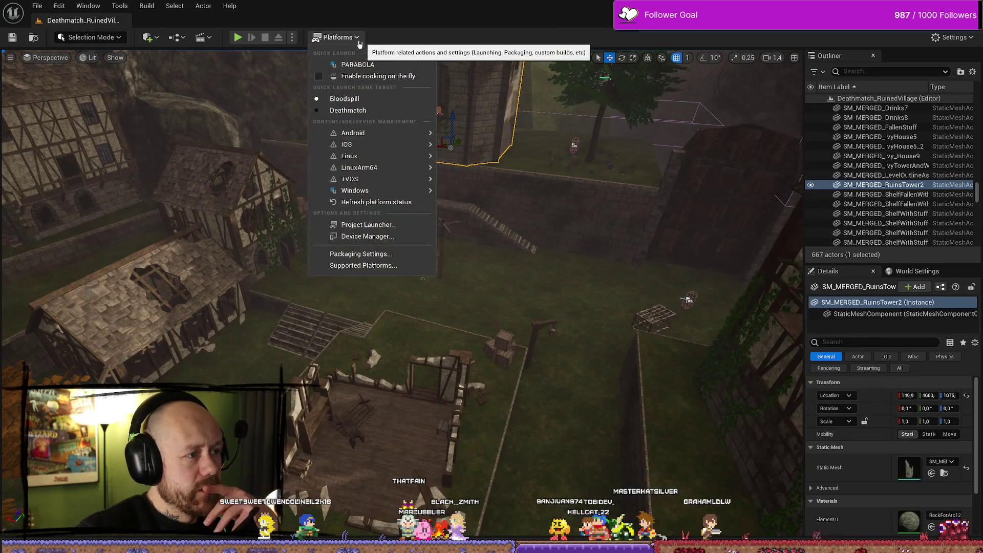
pyautogui.moveTo(391, 191)
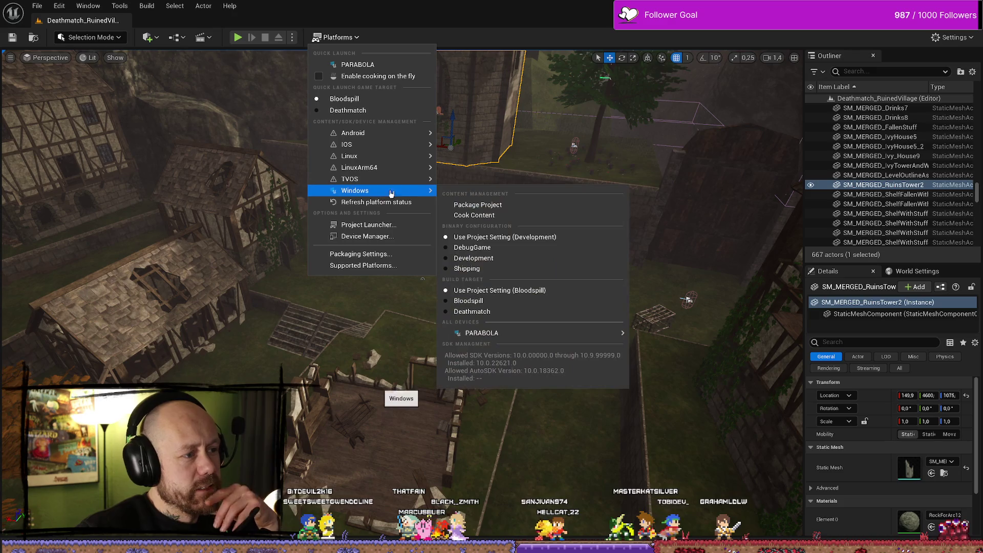
pyautogui.click(474, 203)
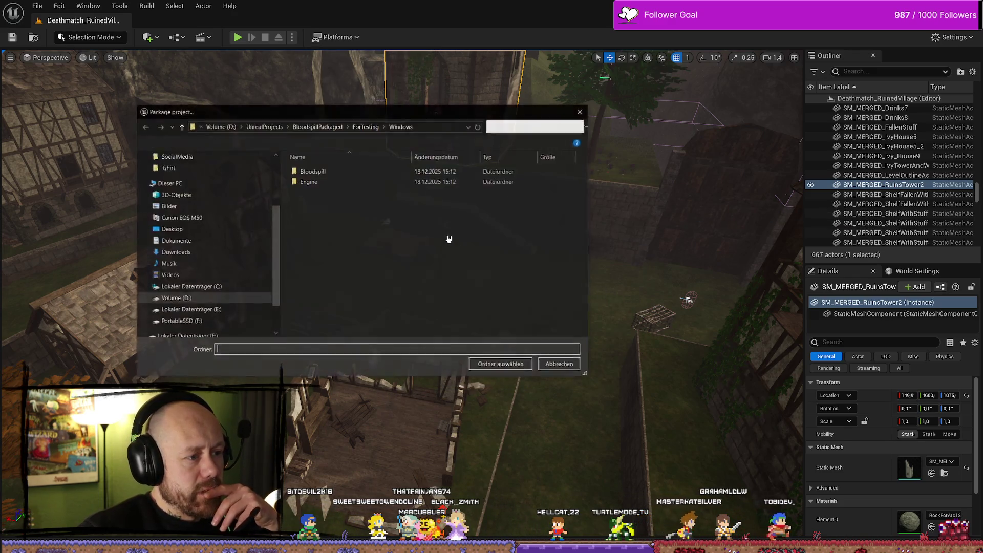
pyautogui.click(512, 367)
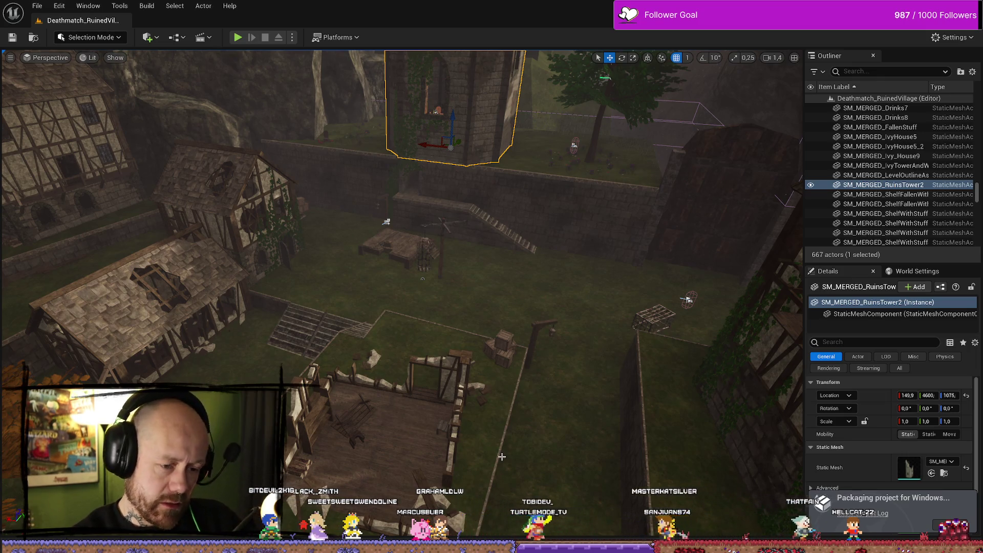
pyautogui.moveTo(10, 302); pyautogui.dragTo(31, 286)
# Step: Switch to BP_Bullet and pan Handle Hit to the comment box and Branch nodes
pyautogui.moveTo(660, 348); pyautogui.dragTo(664, 346)
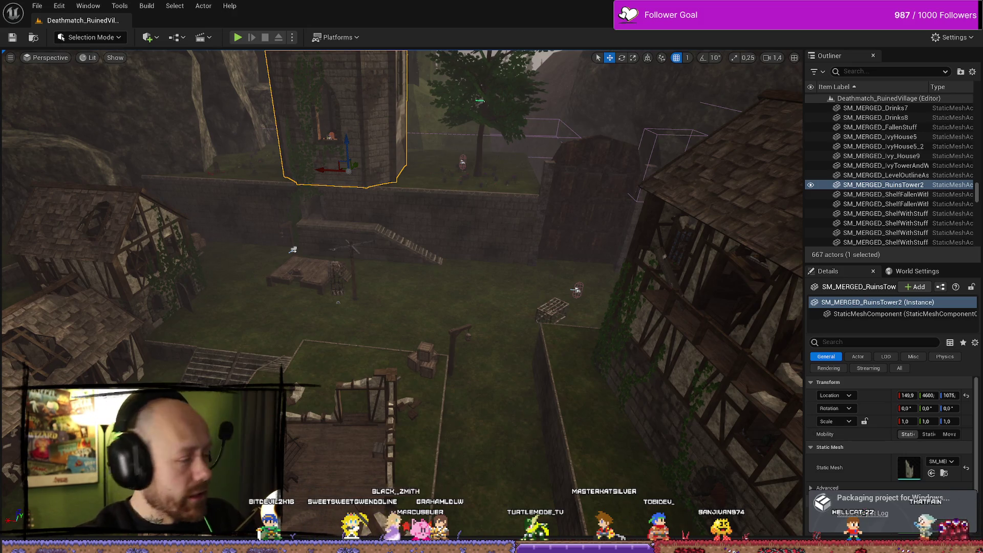
pyautogui.hotkey('alt', 'Tab')
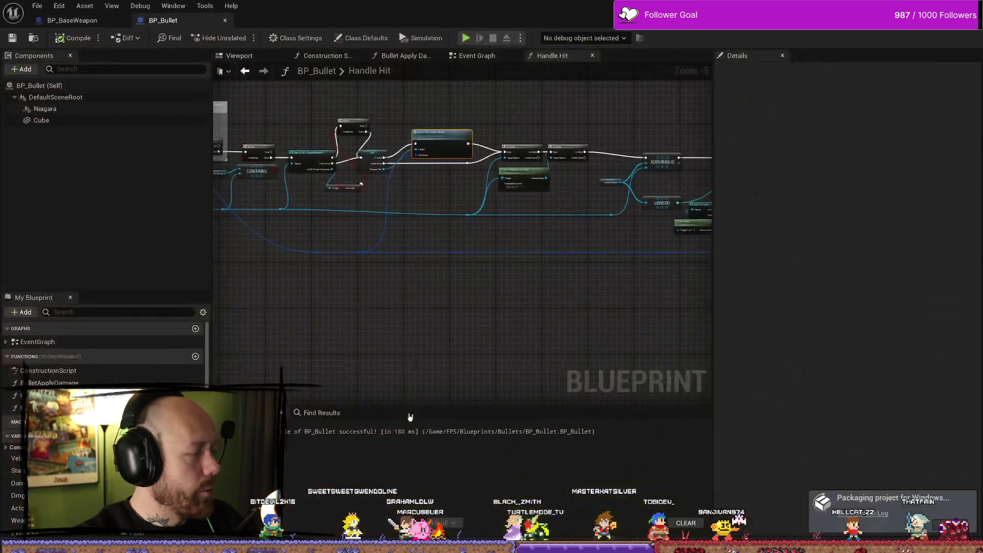
pyautogui.scroll(-5, 478, 336)
pyautogui.scroll(7, 390, 175)
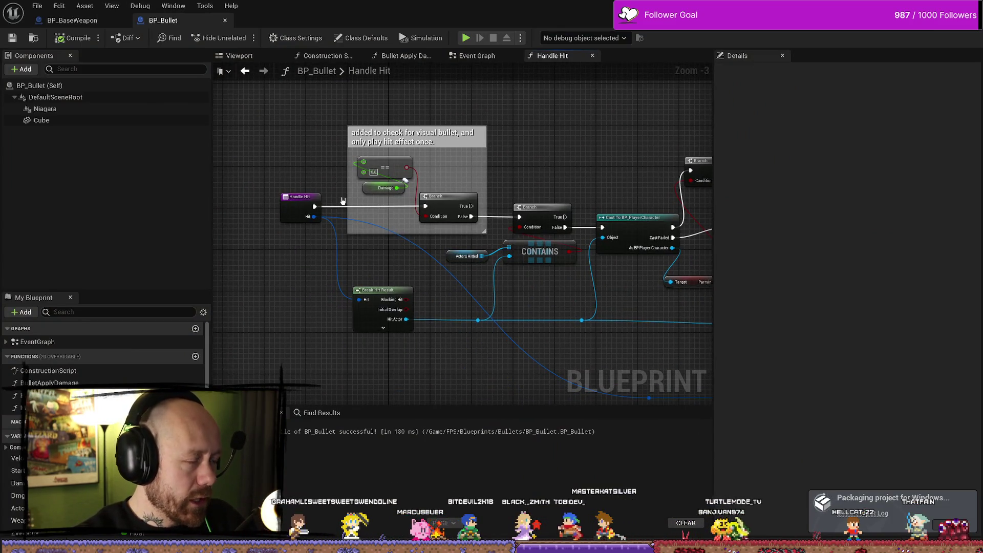
pyautogui.moveTo(541, 196); pyautogui.dragTo(543, 135)
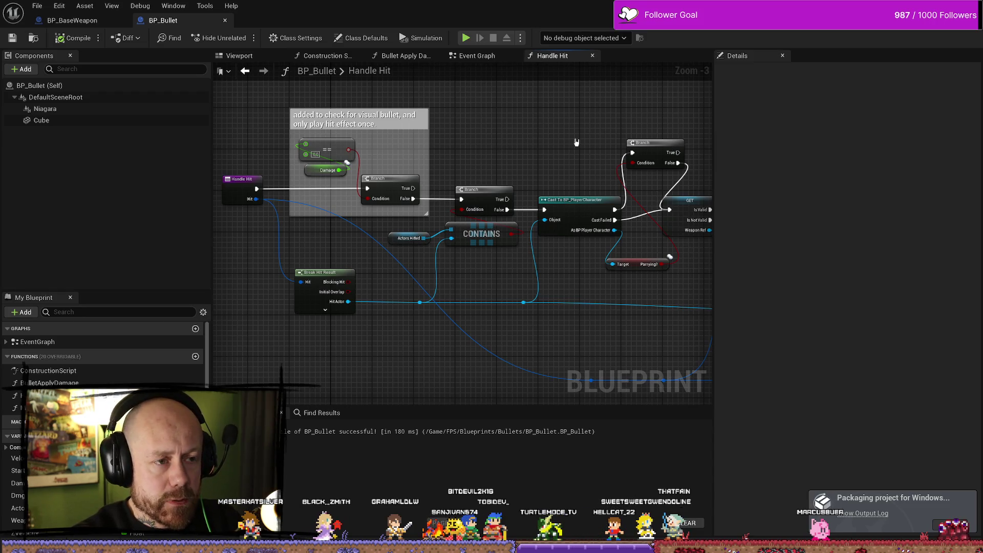
pyautogui.moveTo(576, 141); pyautogui.dragTo(465, 104)
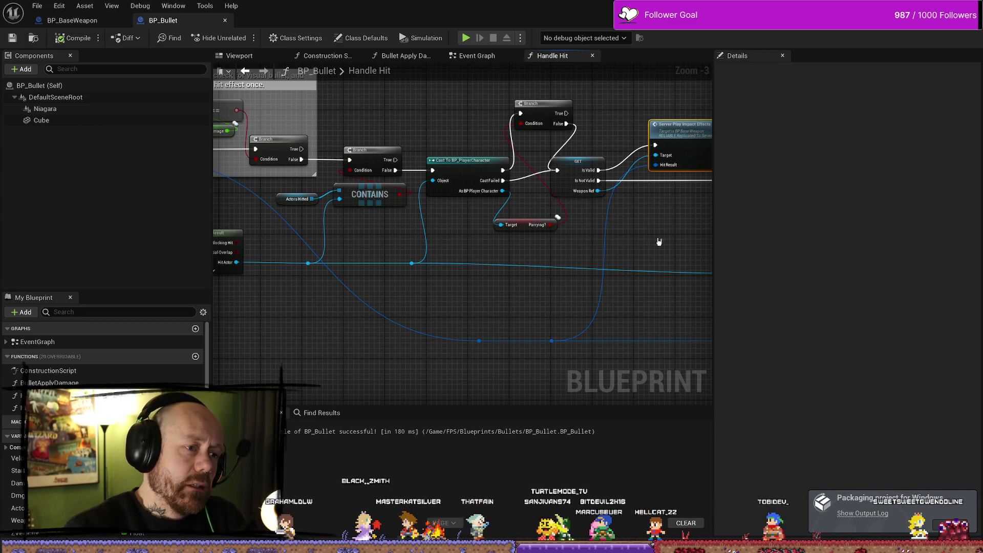
pyautogui.scroll(-2, 659, 241)
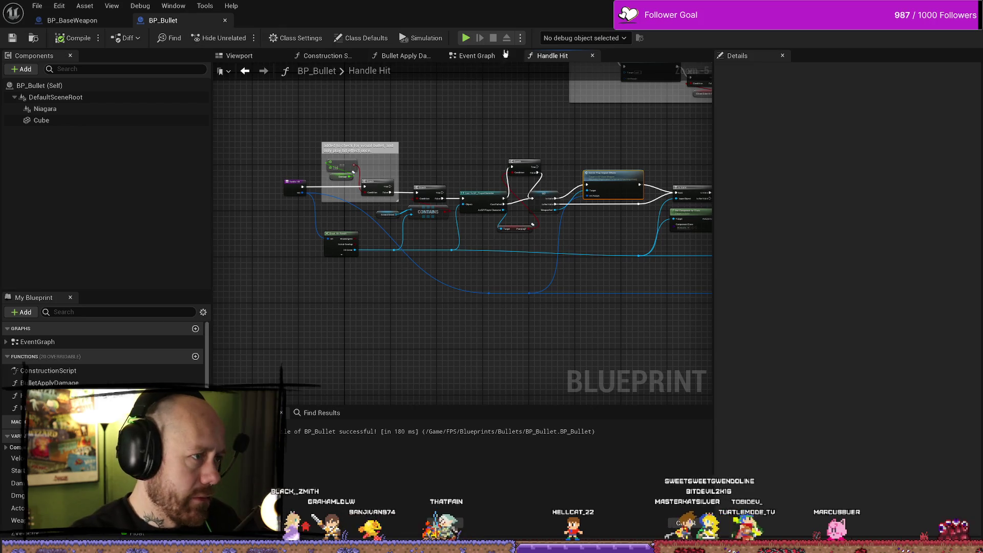
pyautogui.scroll(-2, 451, 125)
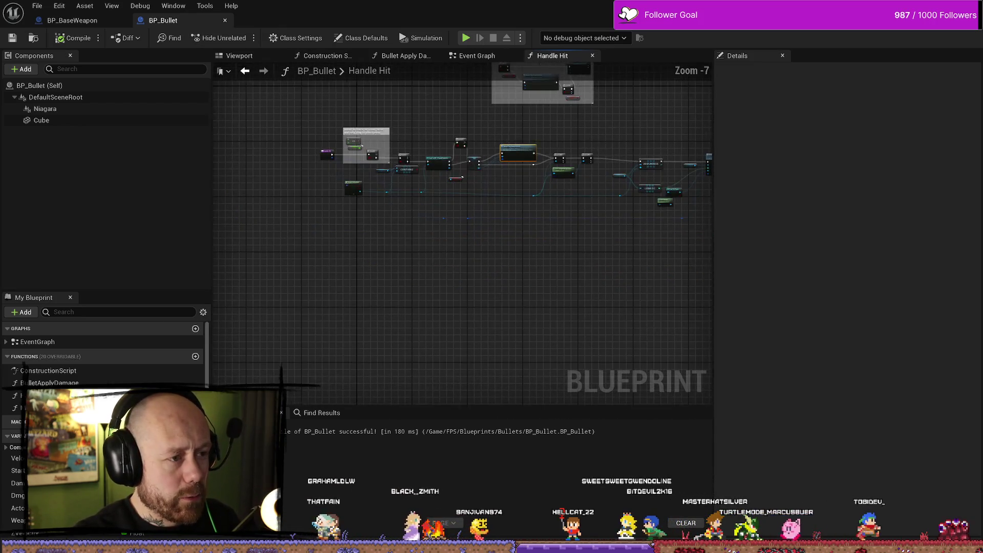
pyautogui.scroll(2, 450, 146)
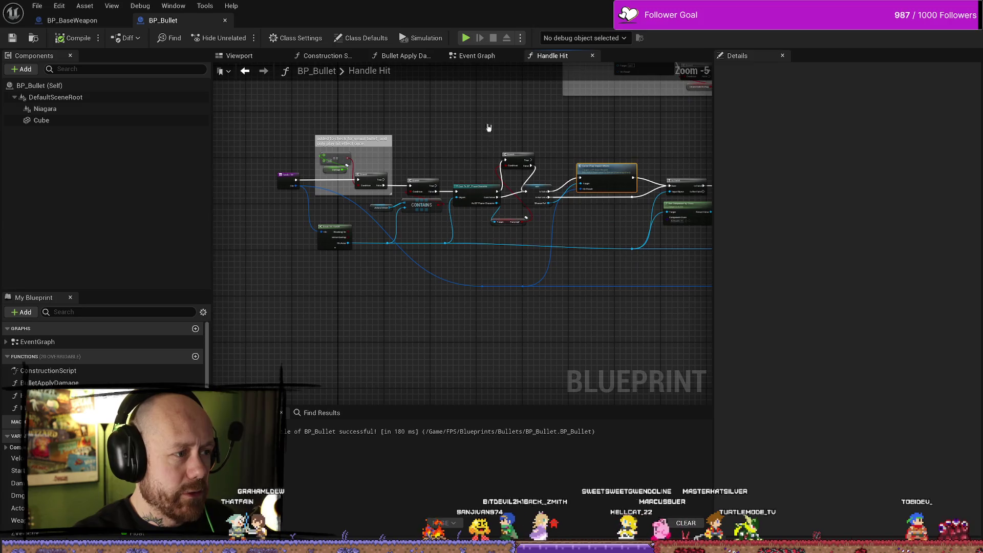
pyautogui.moveTo(474, 99)
pyautogui.mouseDown()
pyautogui.moveTo(437, 142)
pyautogui.moveTo(384, 124)
pyautogui.moveTo(117, 116)
pyautogui.moveTo(256, 153)
pyautogui.moveTo(380, 147)
pyautogui.mouseUp()
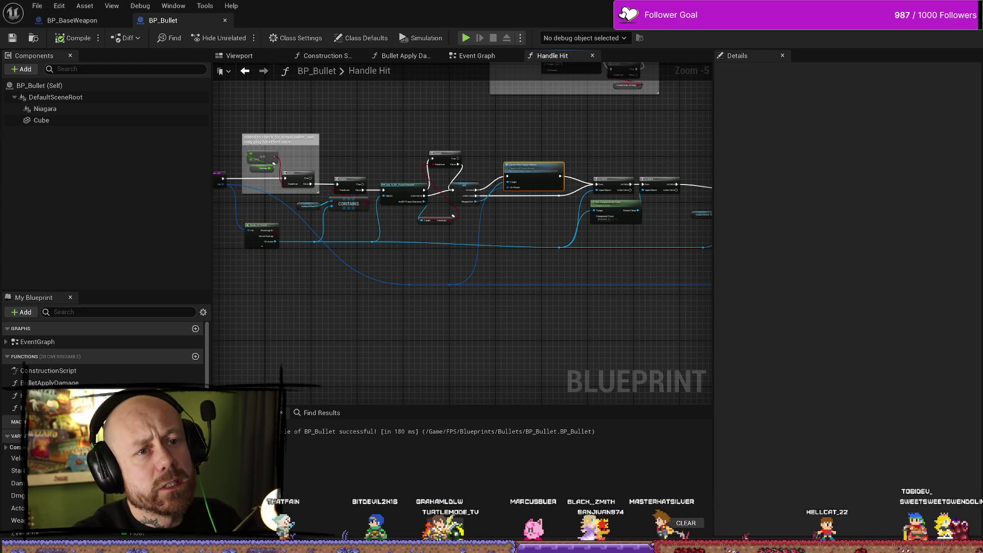
# Step: Dismiss the Window menu and bring the ForTesting Explorer window in front of the level editor
pyautogui.click(174, 5)
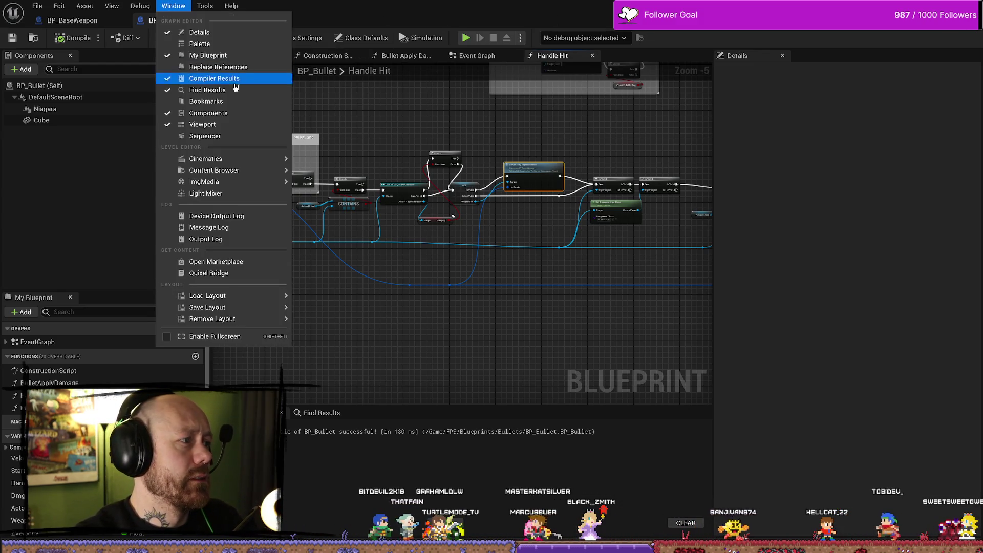
pyautogui.click(173, 5)
pyautogui.hotkey('alt', 'Tab')
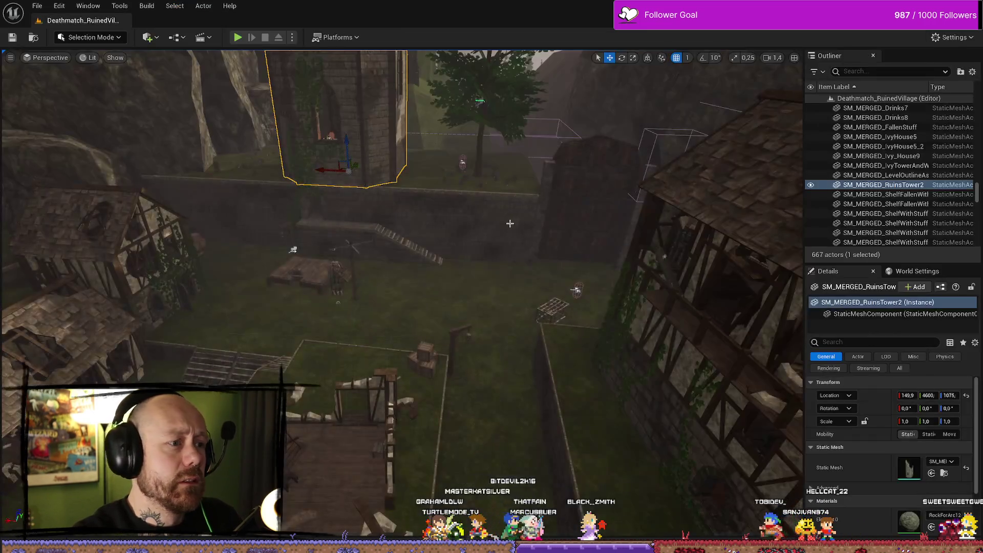
pyautogui.hotkey('alt', 'Tab')
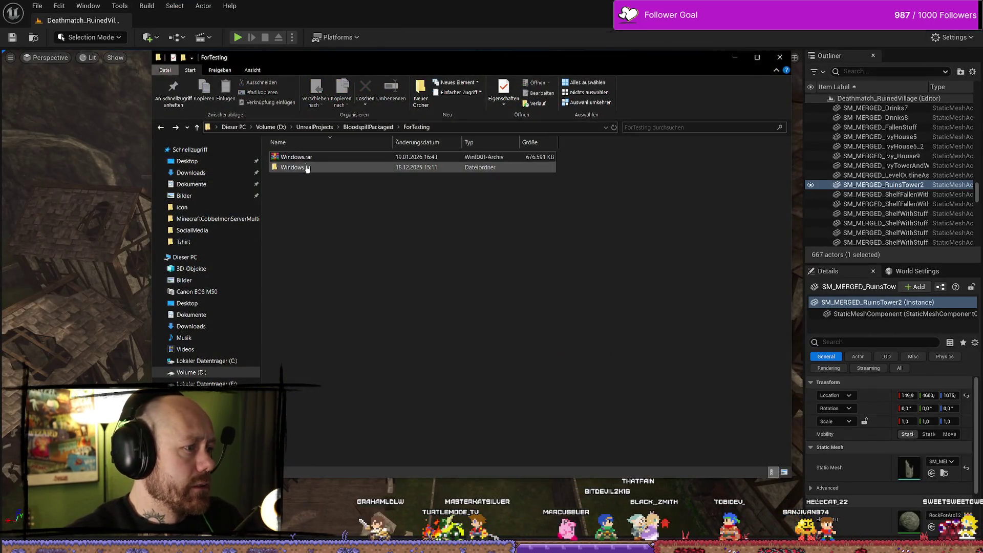
# Step: Delete the old Windows.rar and re-archive the Windows folder with WinRAR's default settings
pyautogui.press('Delete')
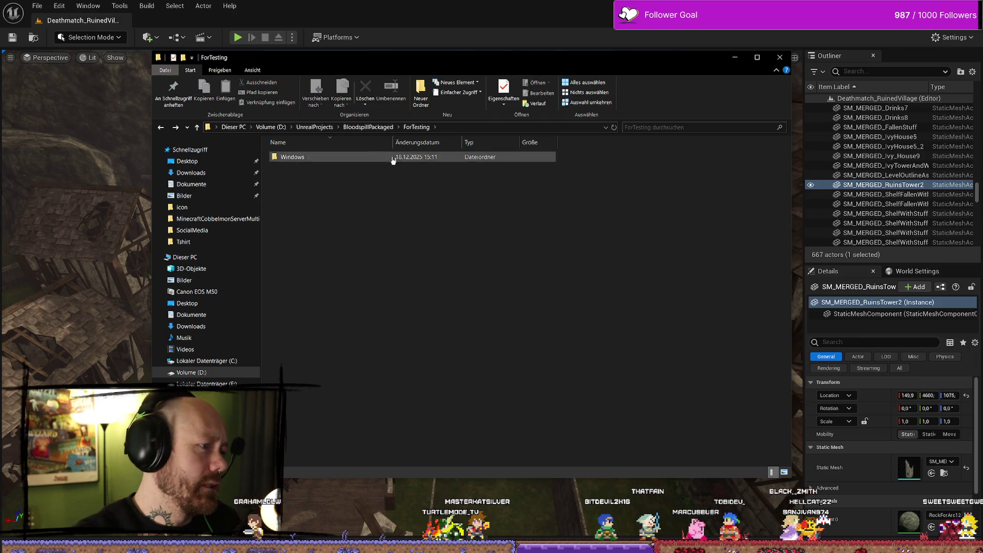
pyautogui.rightClick(363, 163)
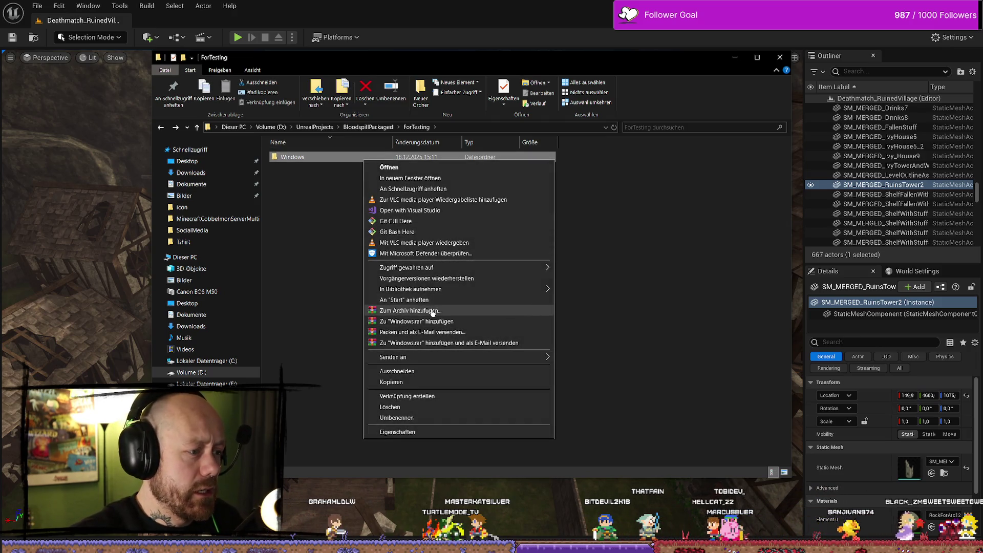
pyautogui.click(432, 310)
pyautogui.click(513, 366)
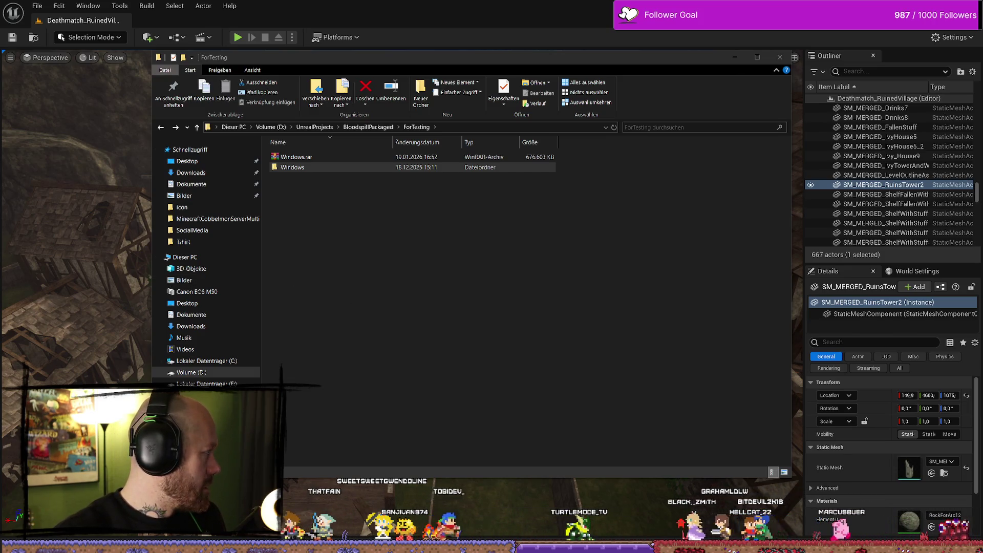
# Step: Check the 676,603 KB Windows.rar archive next to the Windows build folder in ForTesting
pyautogui.click(330, 161)
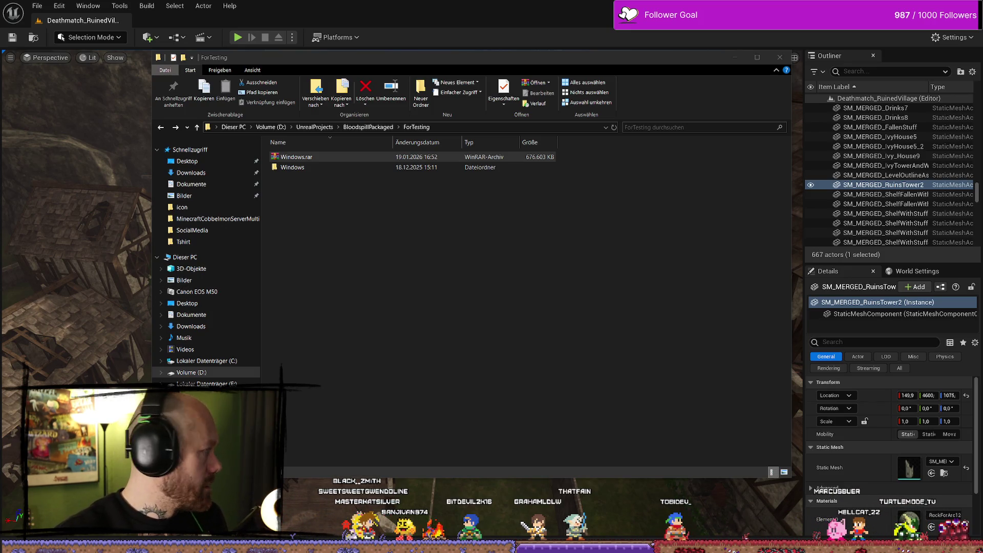
pyautogui.click(406, 224)
pyautogui.moveTo(297, 157); pyautogui.dragTo(170, 172)
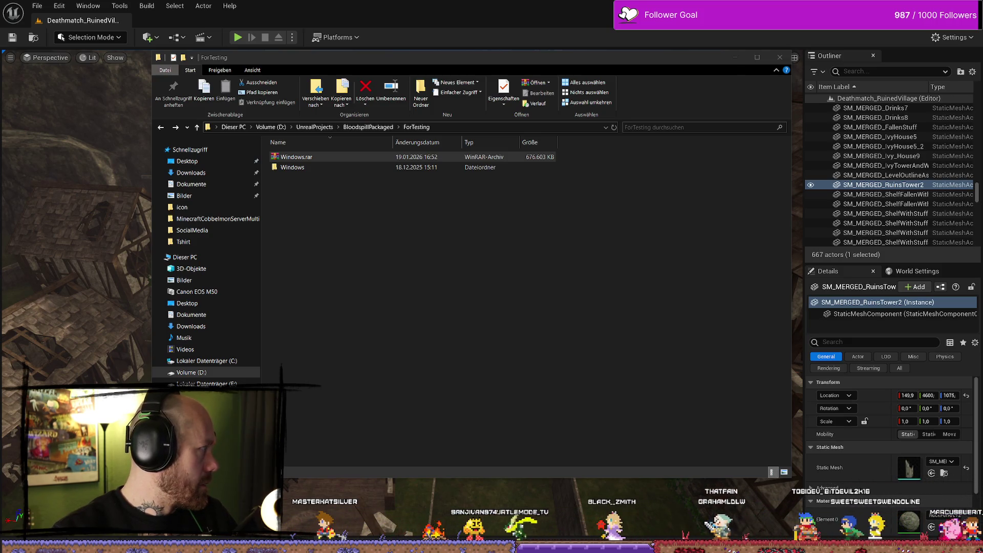
pyautogui.click(296, 156)
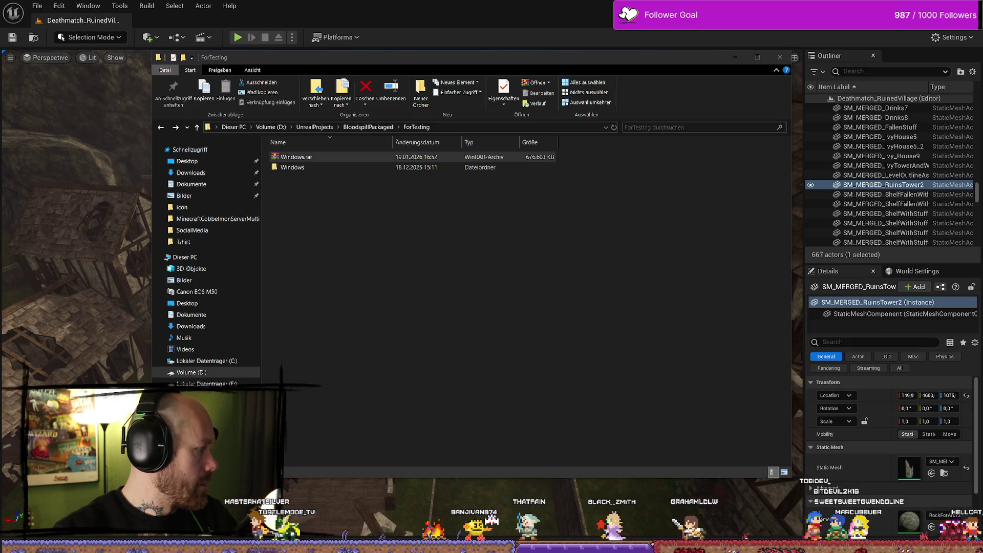
pyautogui.click(399, 386)
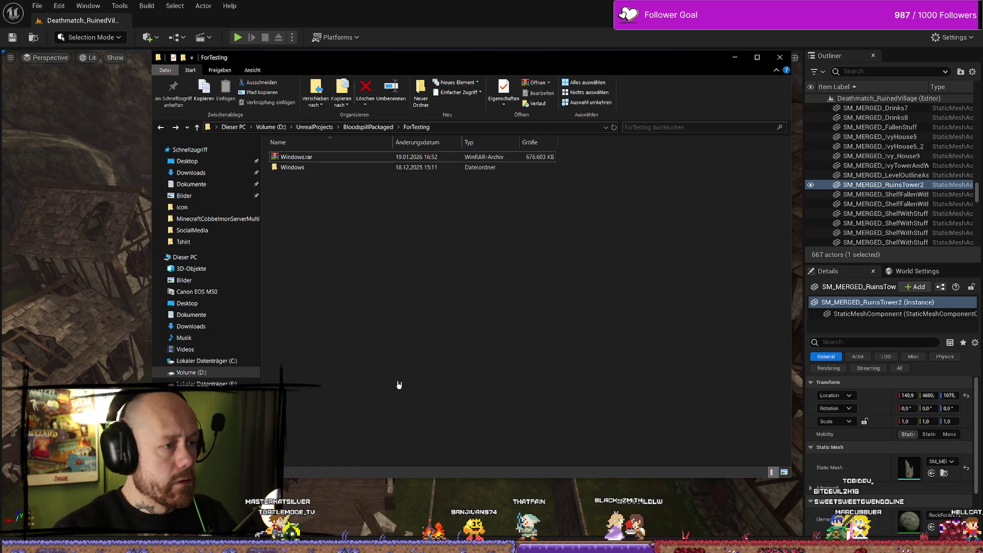
# Step: Open the Windows build folder and bring the launched Bloodspill game to the front
pyautogui.doubleClick(393, 169)
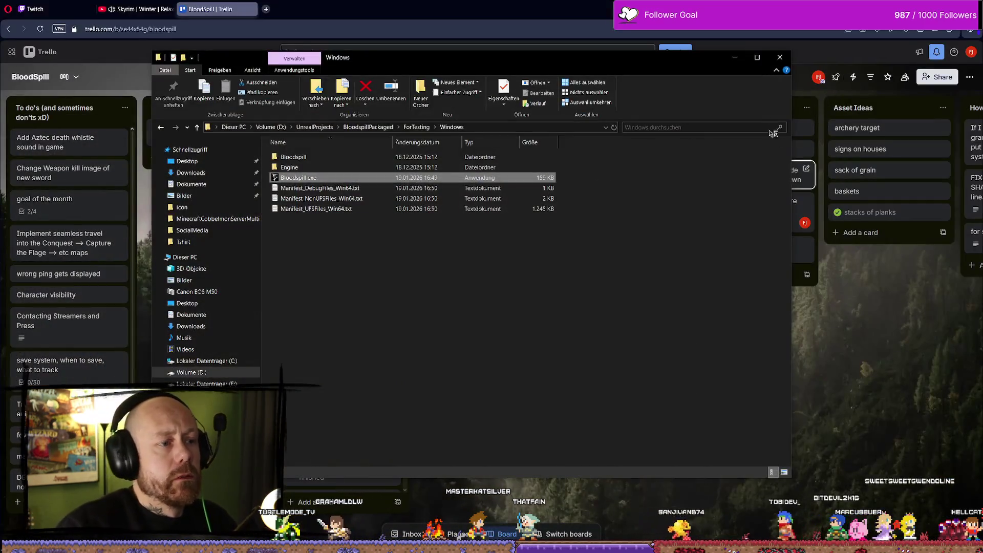
pyautogui.hotkey('alt', 'Tab')
pyautogui.hotkey('alt', 'Tab')
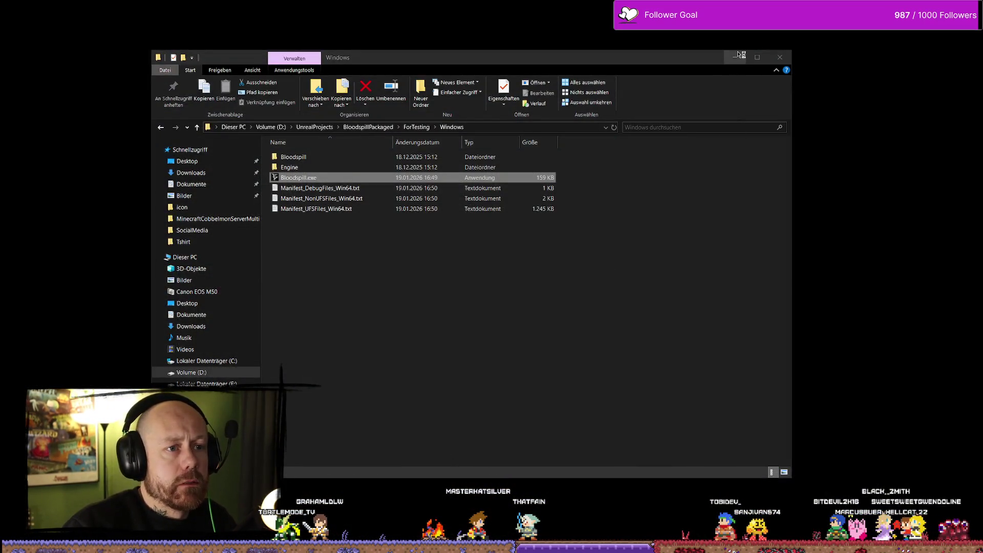
pyautogui.click(739, 55)
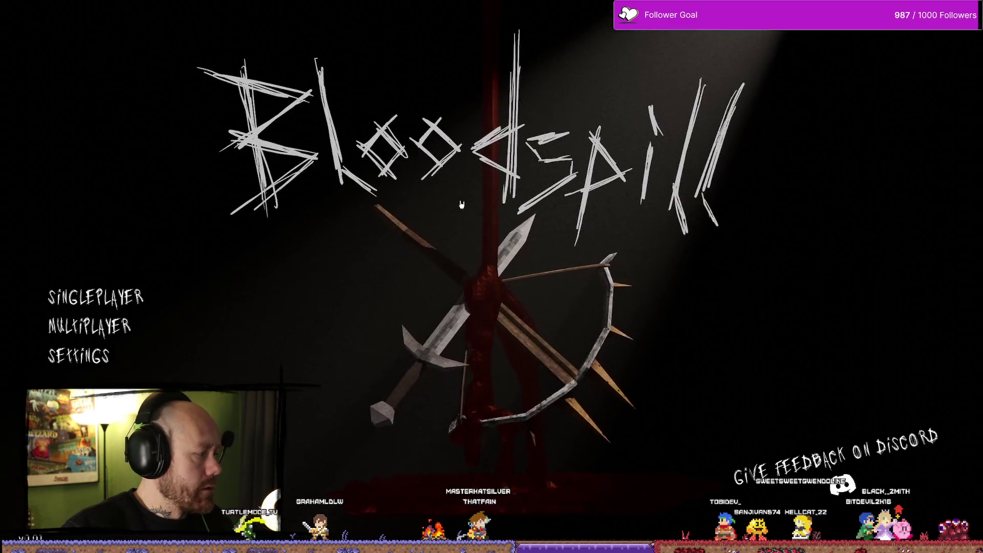
# Step: Start a singleplayer Ruined Village Deathmatch with 3 Recruit bots and 20 points to win
pyautogui.click(95, 296)
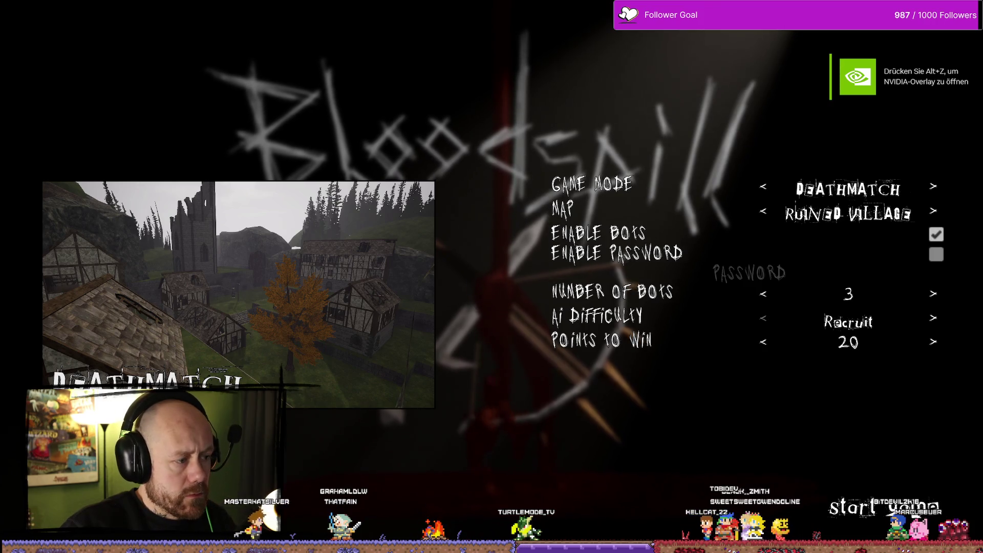
pyautogui.click(882, 506)
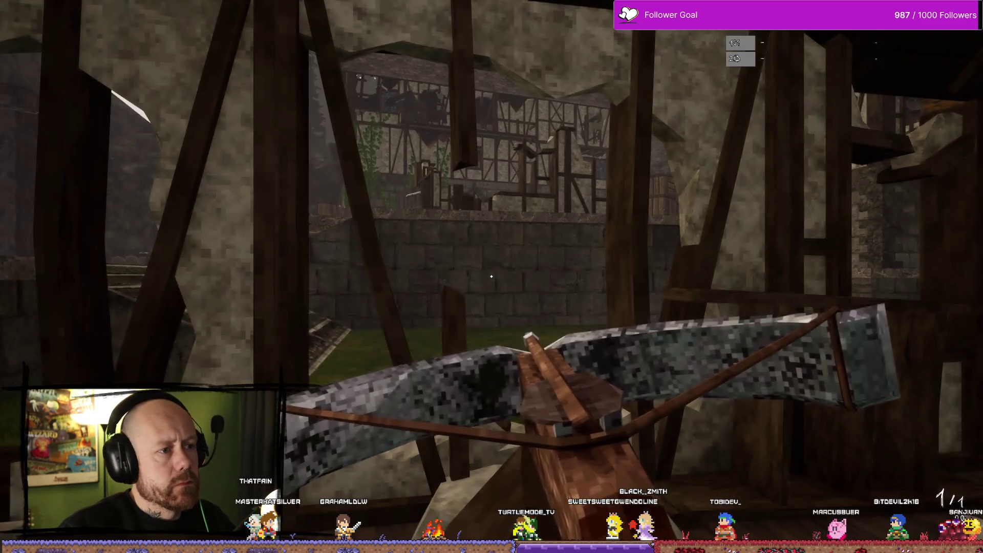
# Step: Respawn and land a crossbow headshot kill on an enemy
pyautogui.press('2')
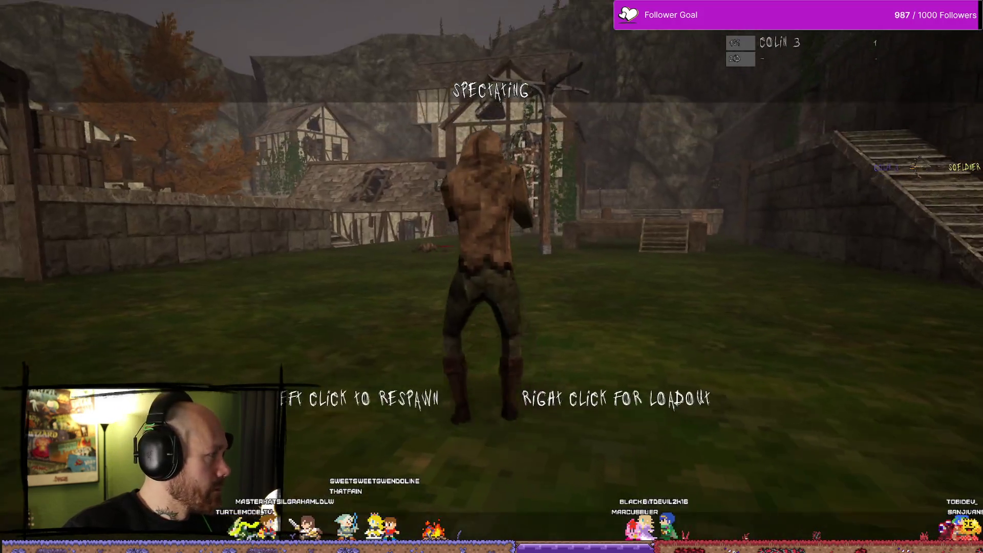
pyautogui.click(491, 276)
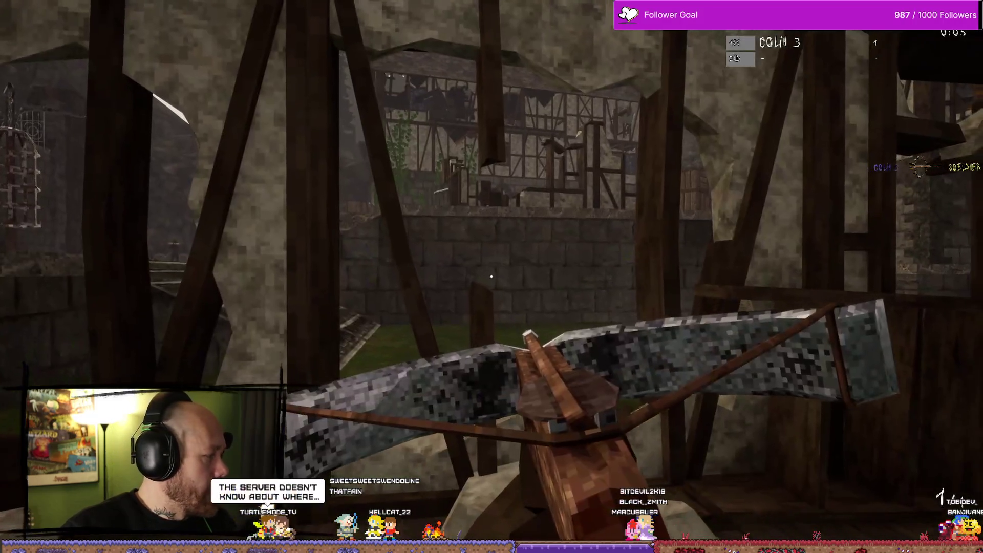
pyautogui.press('2')
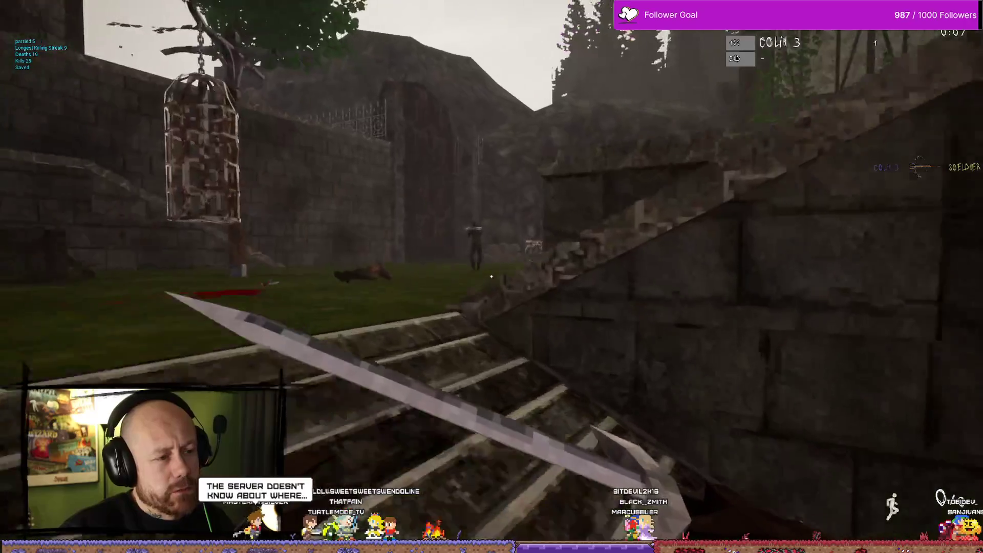
pyautogui.click(492, 276)
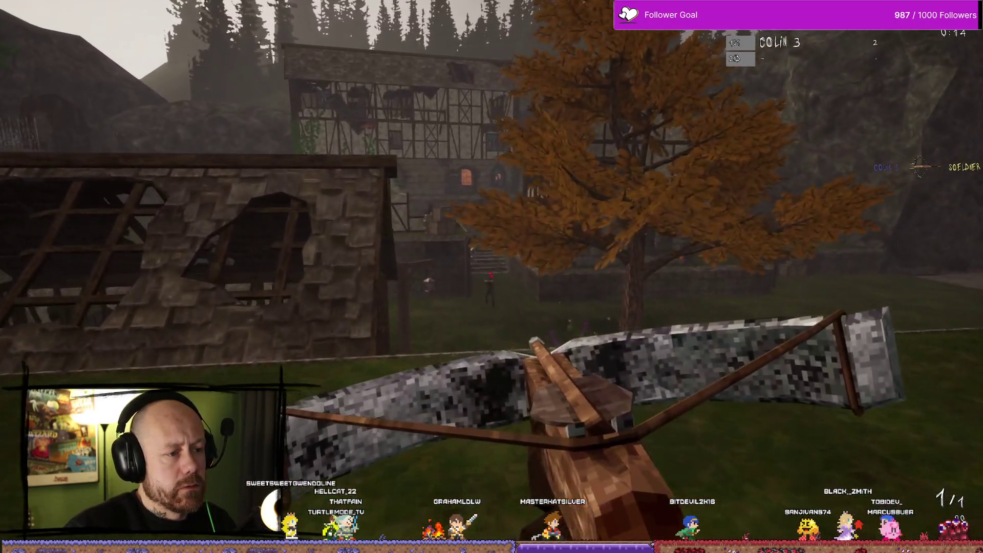
pyautogui.click(492, 276)
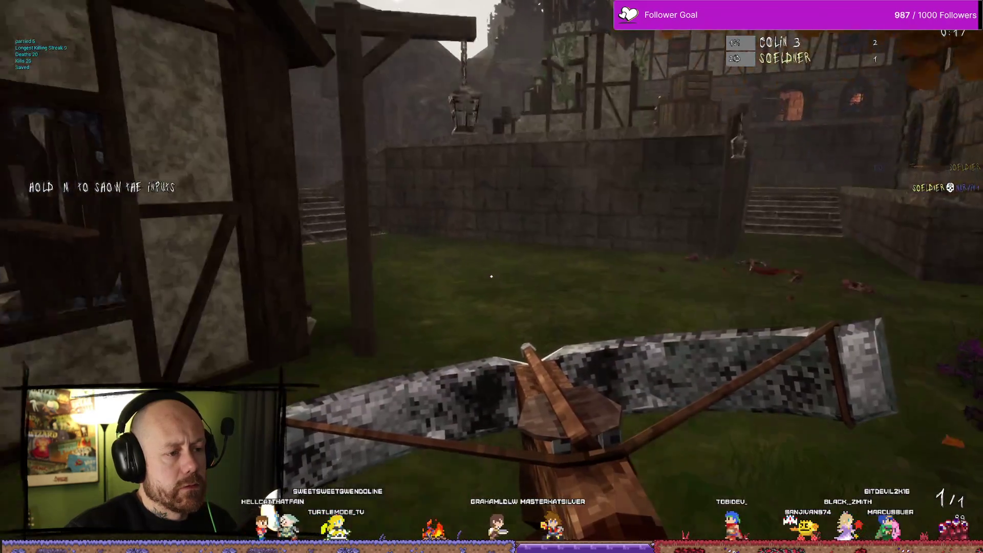
# Step: Switch to the sword and fight around the cage, castle wall and courtyard
pyautogui.press('2')
pyautogui.press('w')
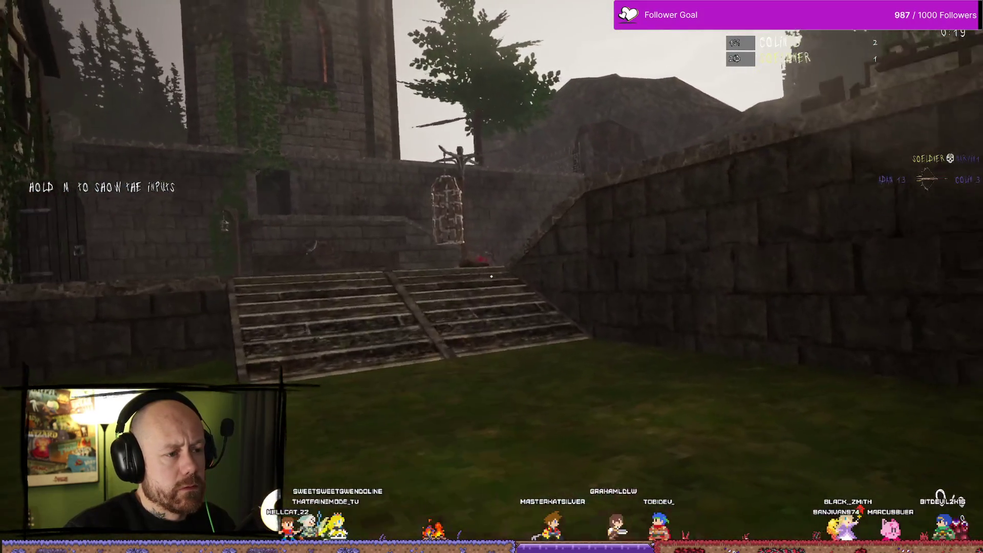
pyautogui.click(491, 277)
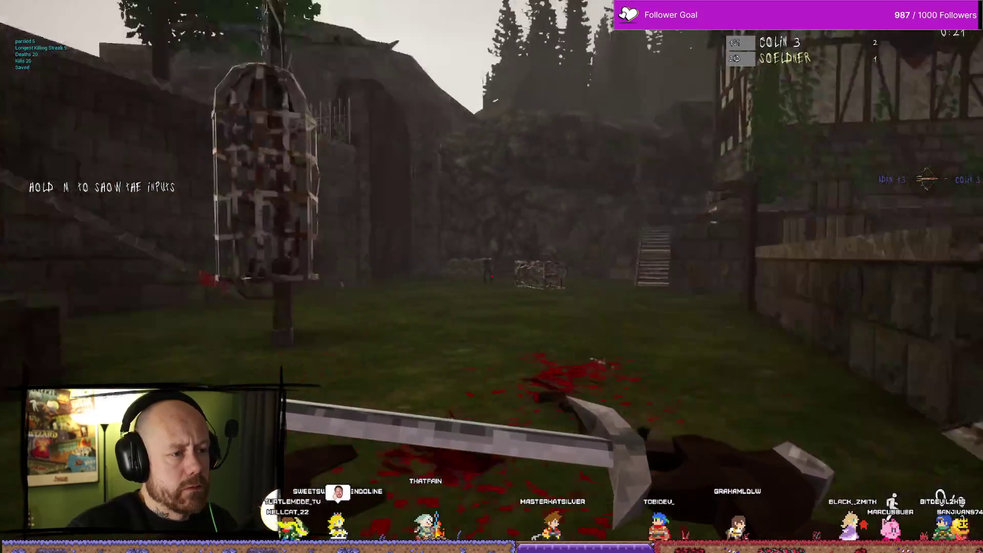
pyautogui.press('w')
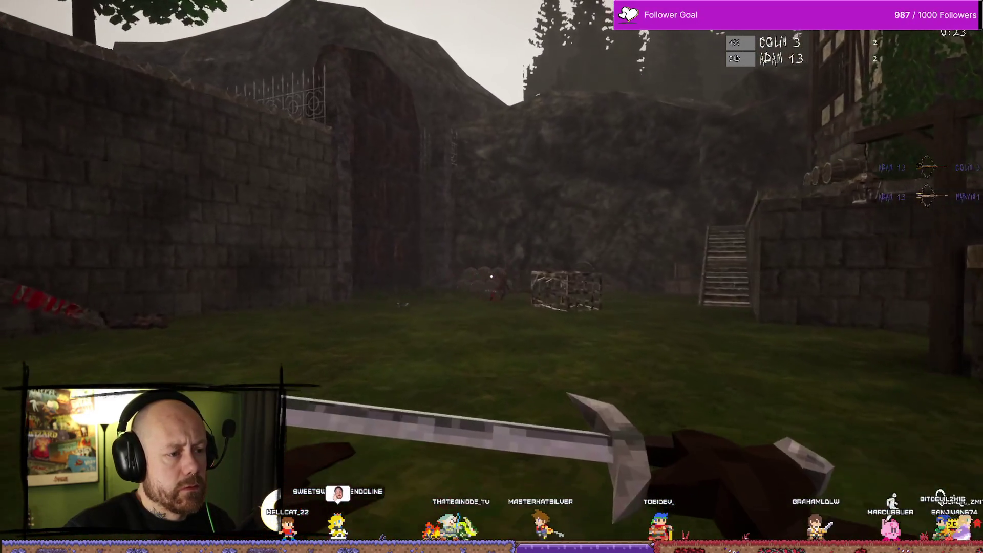
pyautogui.press('w')
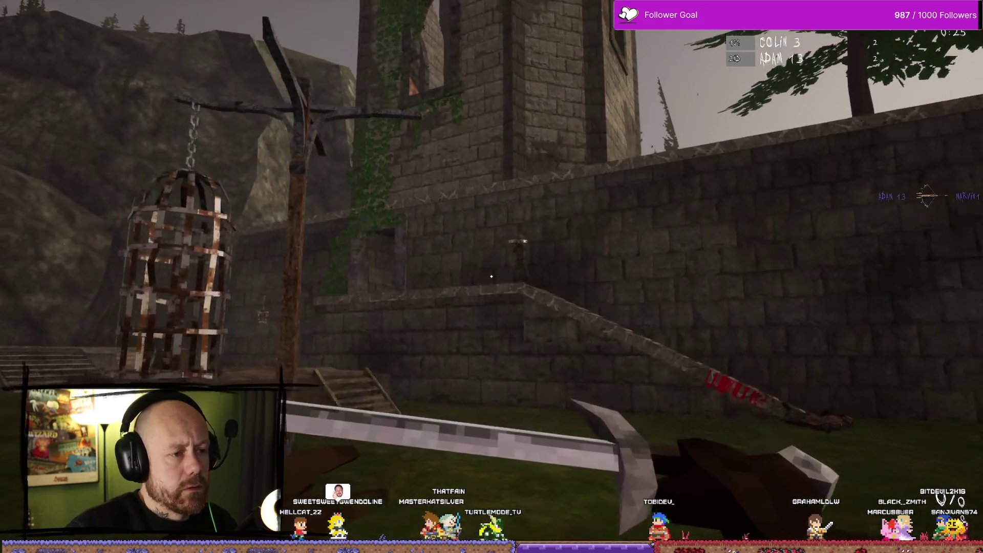
pyautogui.press('w')
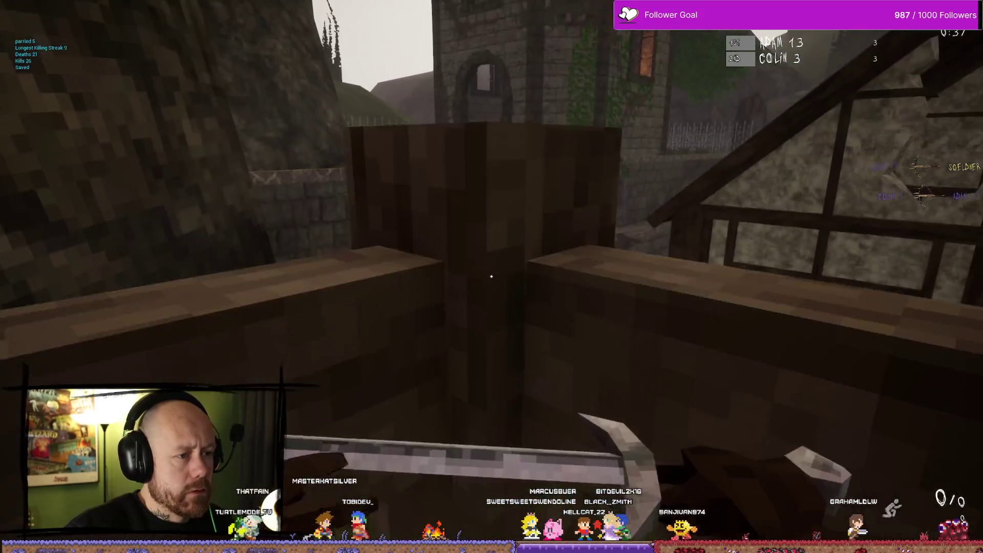
# Step: Sprint through the village to the gallows and strike the enemy there with the sword
pyautogui.press('w')
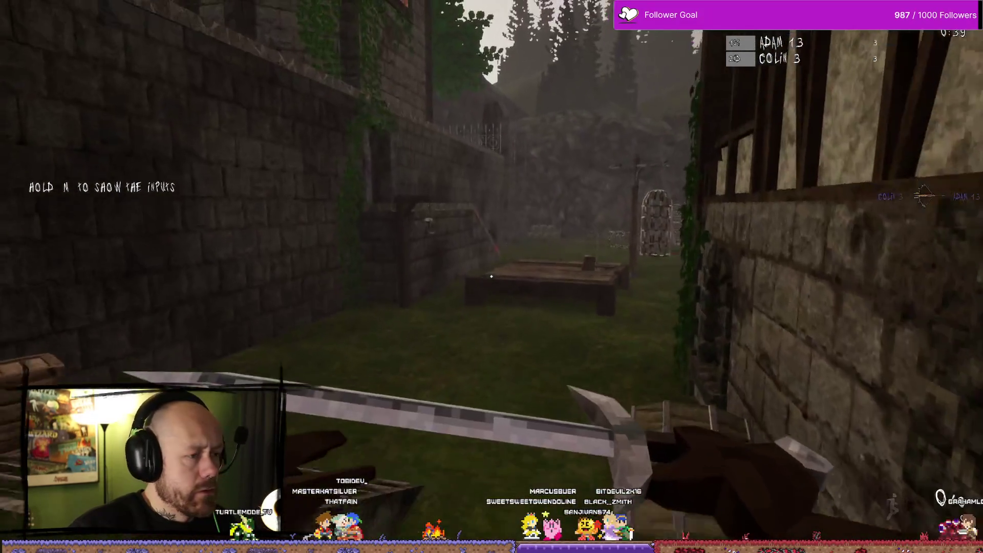
pyautogui.press('w')
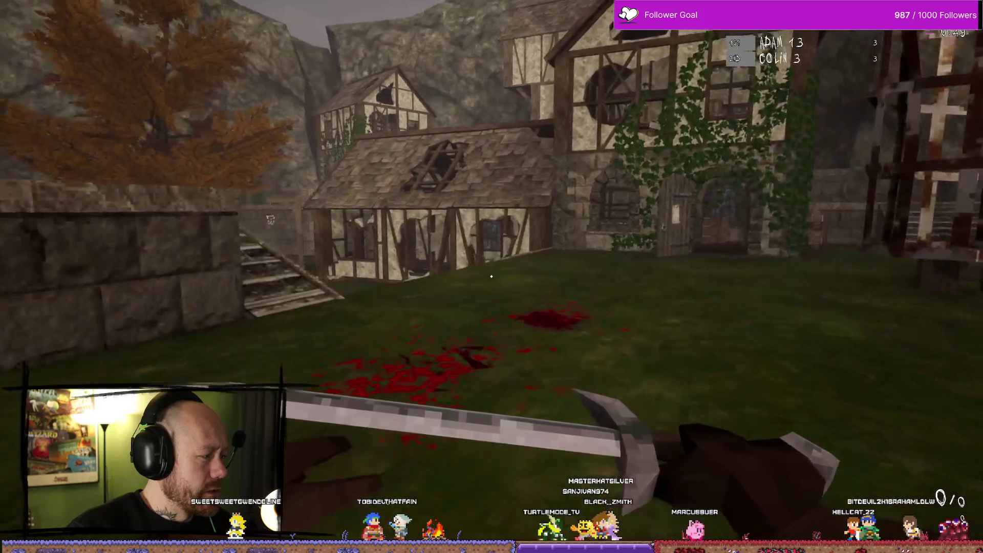
pyautogui.press('w')
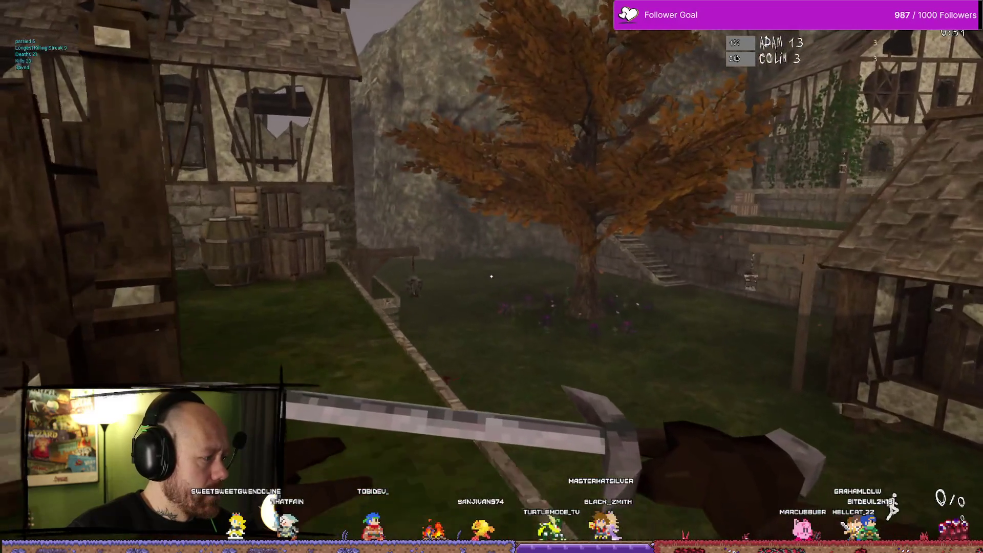
pyautogui.press('w')
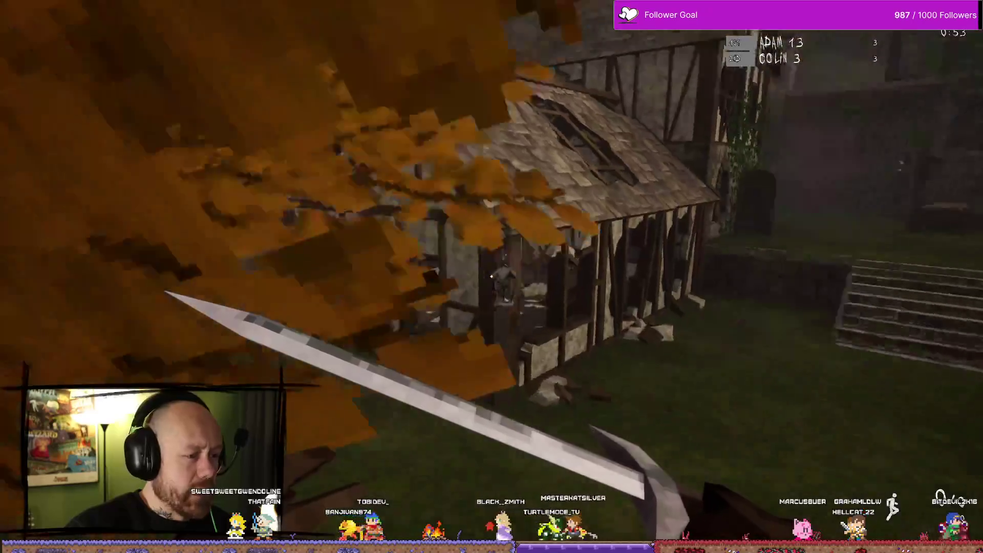
pyautogui.press('w')
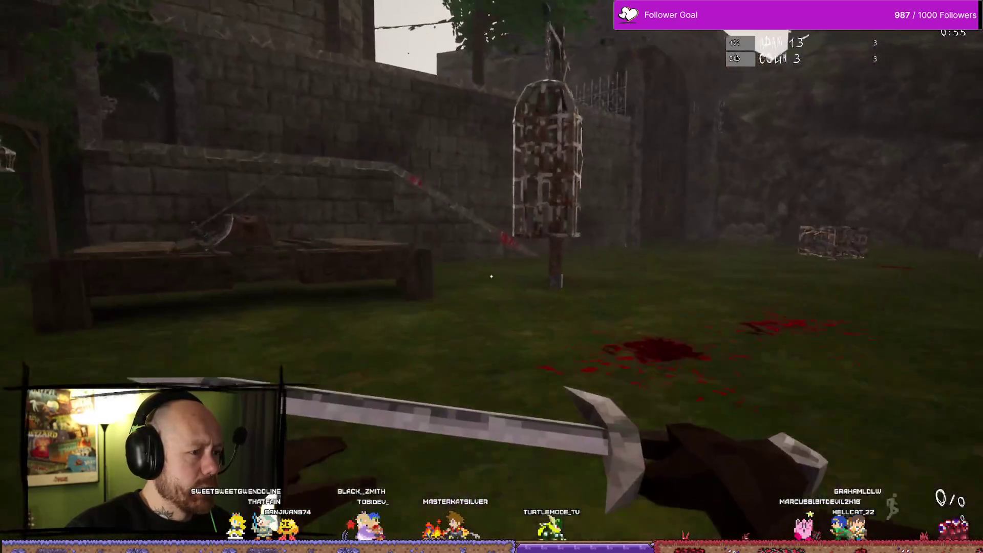
pyautogui.press('w')
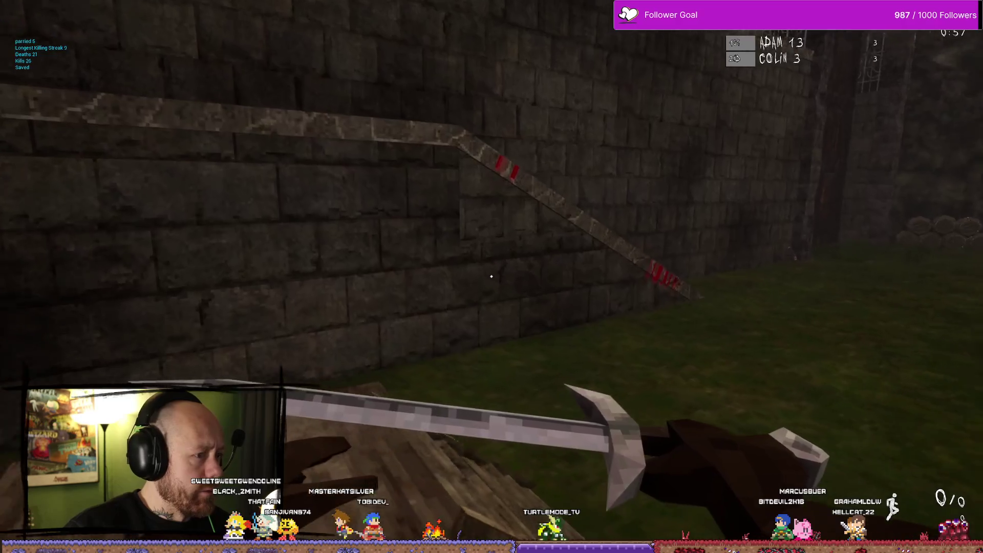
pyautogui.press('w')
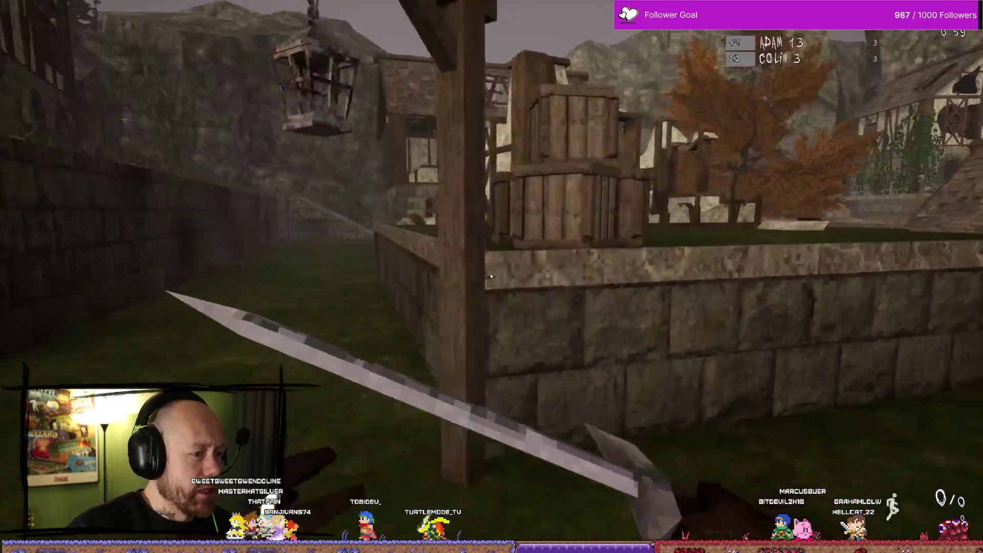
pyautogui.press('w')
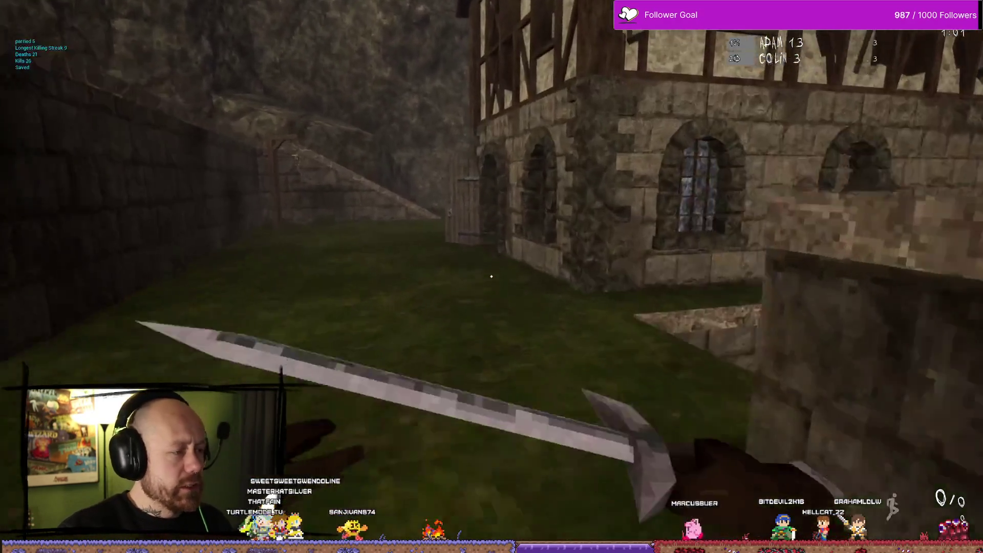
pyautogui.press('w')
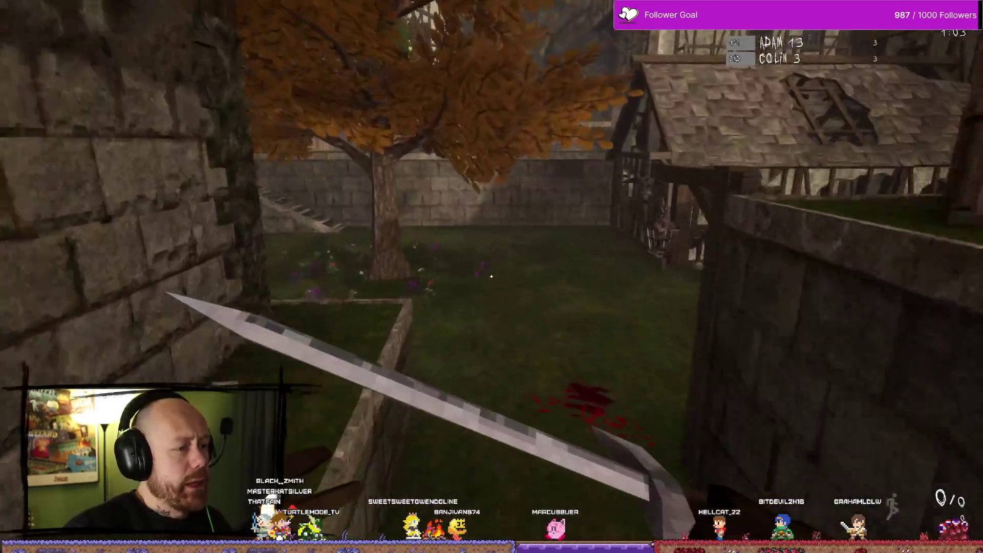
pyautogui.press('w')
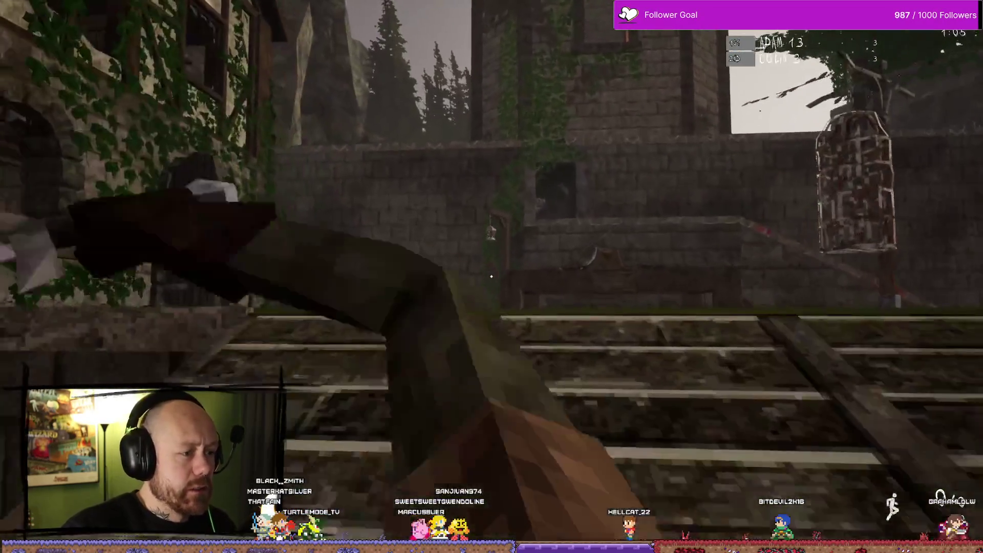
pyautogui.press('w')
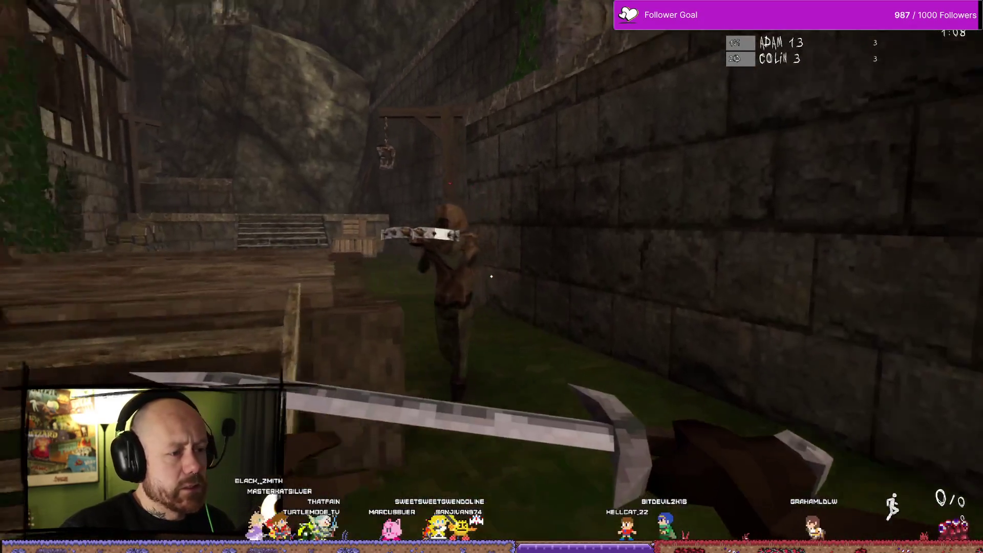
pyautogui.click(491, 276)
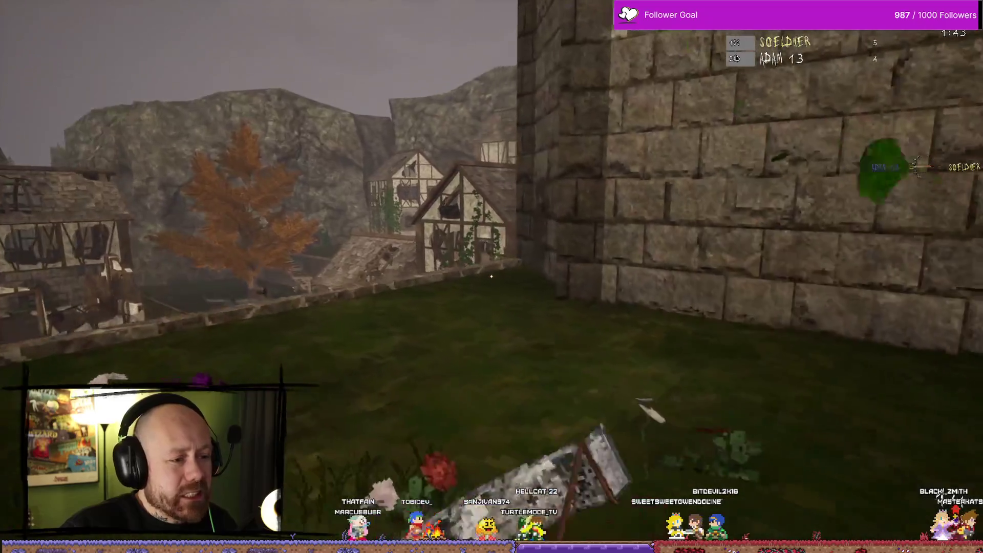
# Step: Return to the village street, raise the sword in parry stance, and pause the game
pyautogui.press('w')
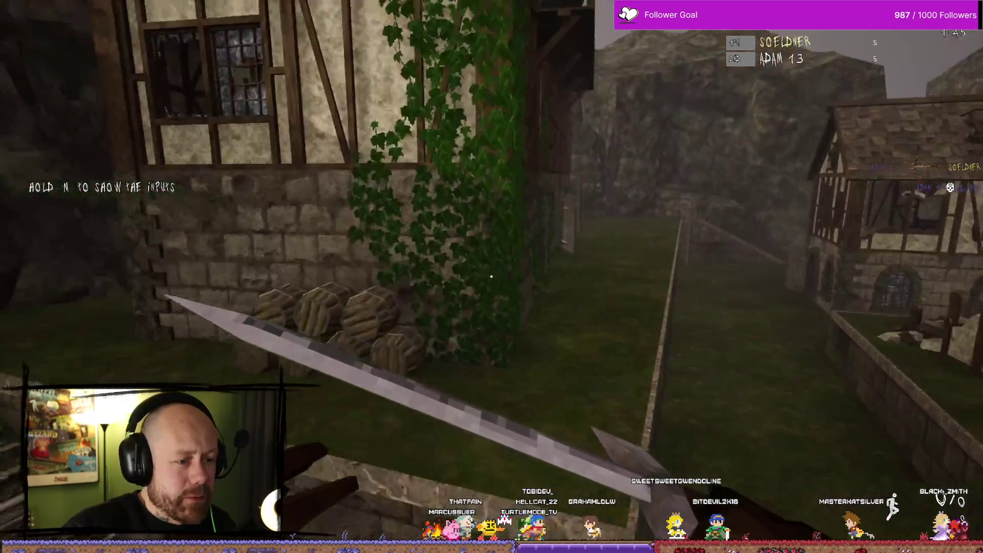
pyautogui.press('w')
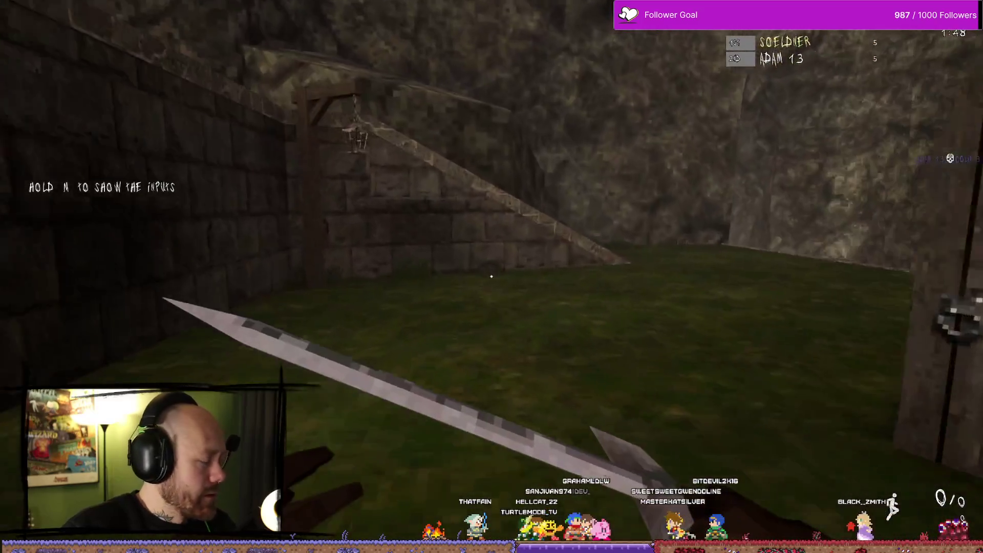
pyautogui.rightClick(491, 277)
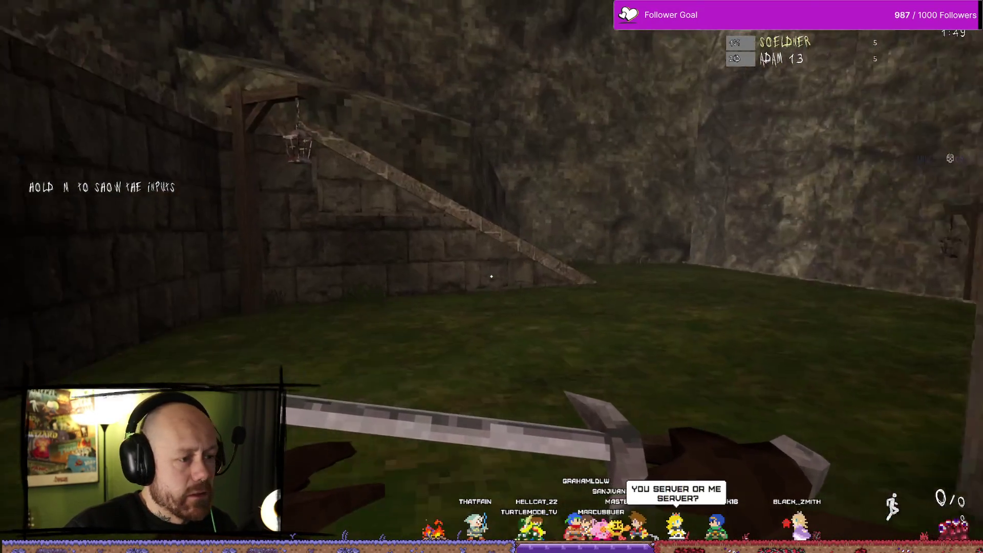
pyautogui.press('Escape')
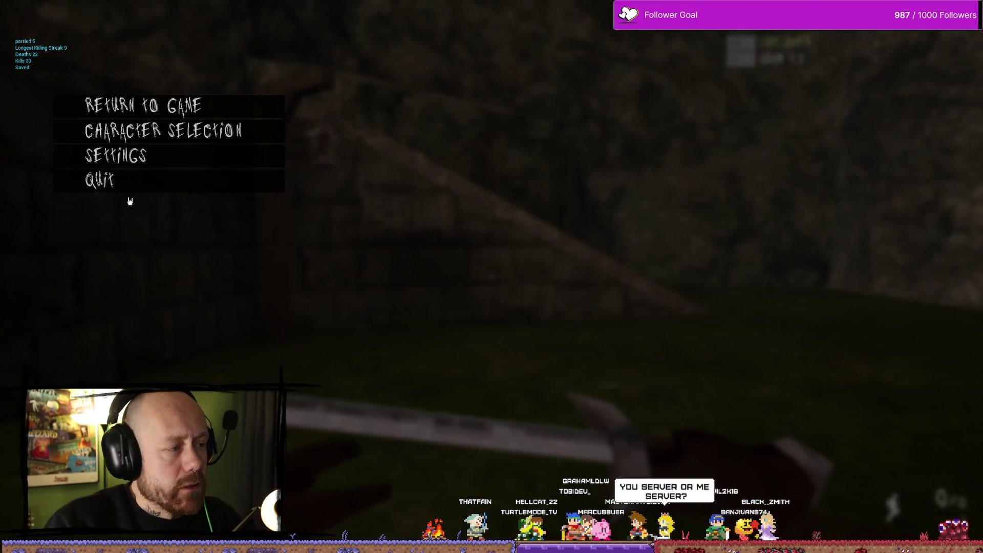
# Step: Leave the match for the main menu and open the multiplayer server list
pyautogui.click(144, 187)
pyautogui.click(442, 310)
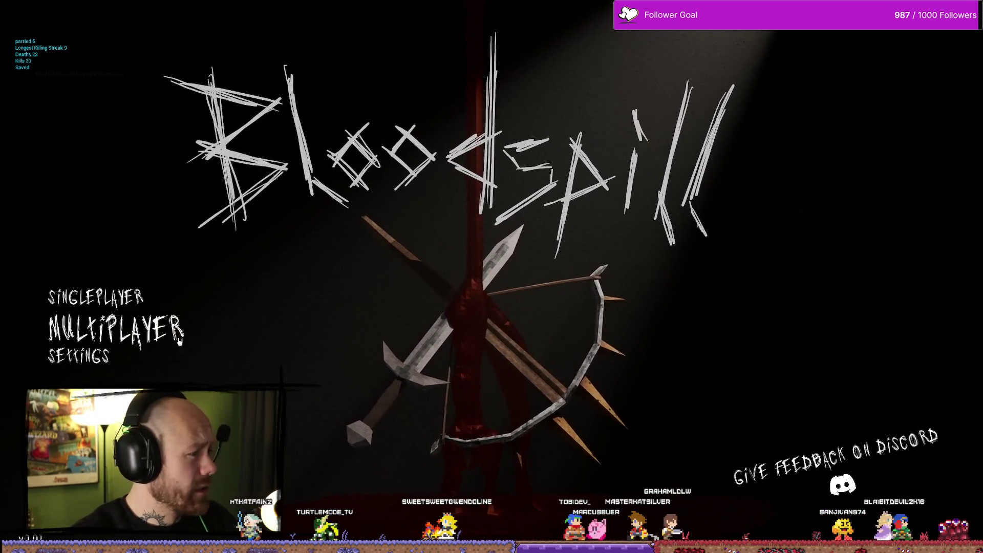
pyautogui.click(247, 333)
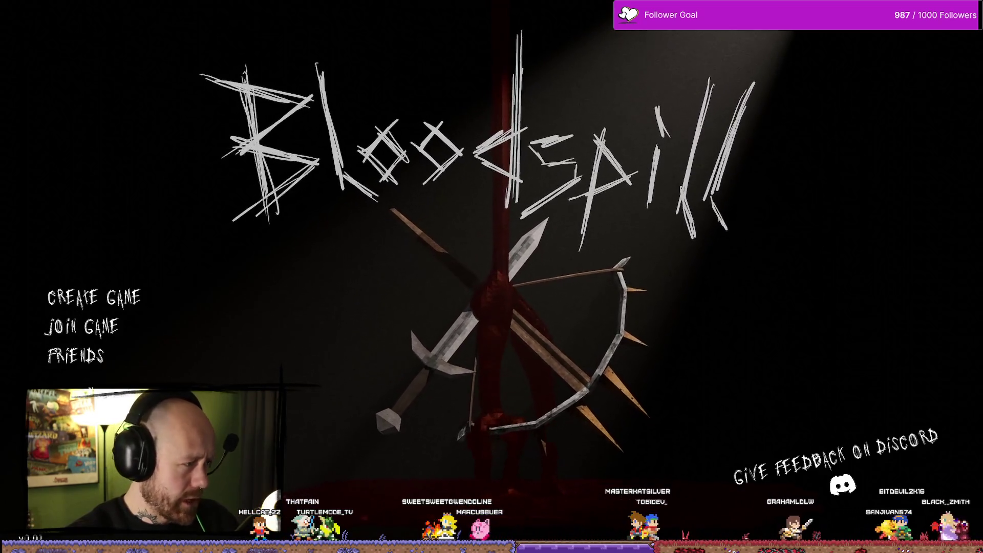
pyautogui.click(82, 326)
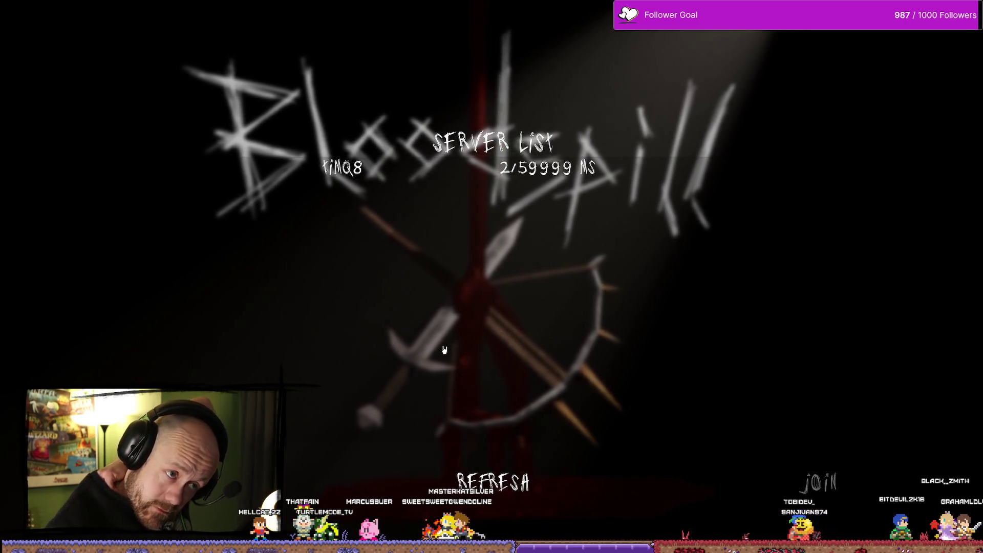
# Step: Refresh the server list repeatedly until one server shows up
pyautogui.click(518, 485)
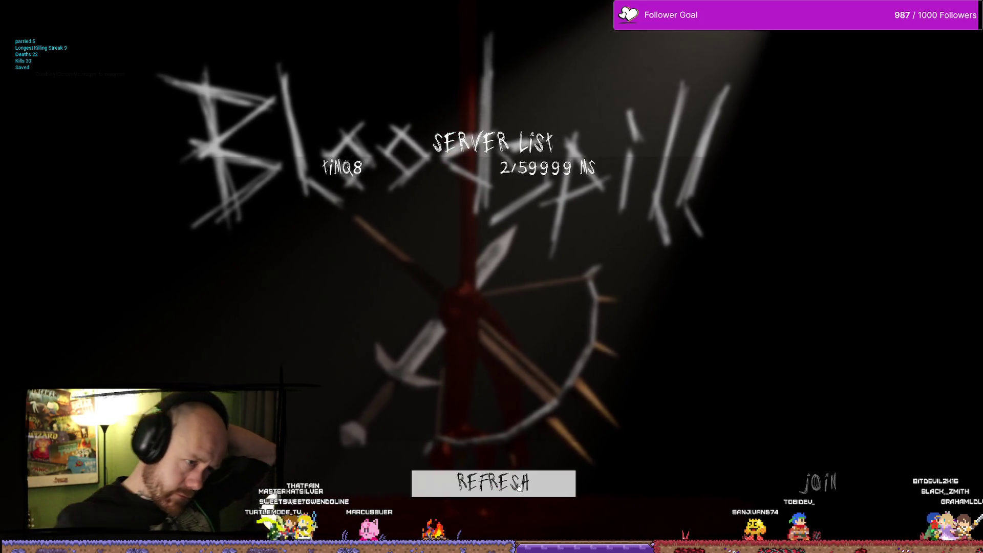
pyautogui.click(502, 492)
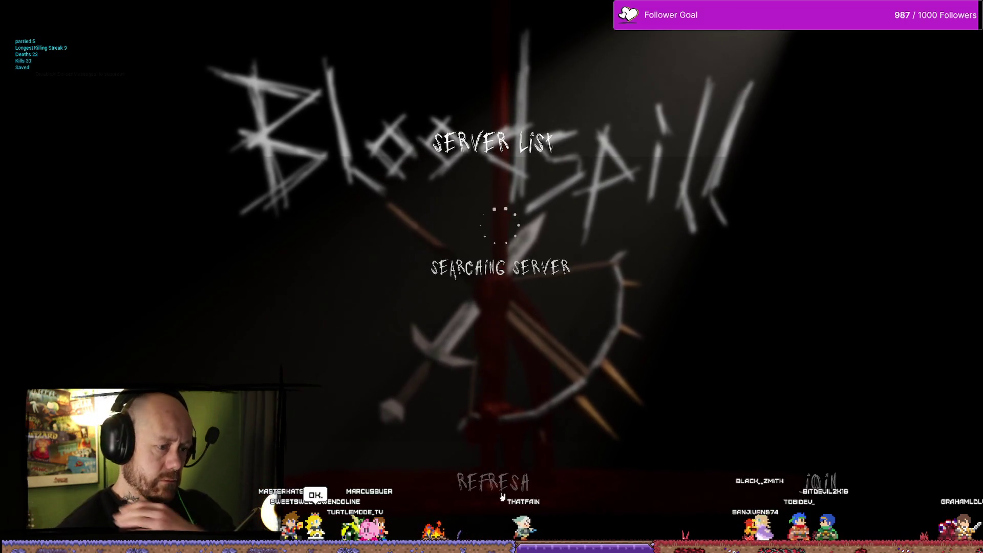
pyautogui.click(525, 485)
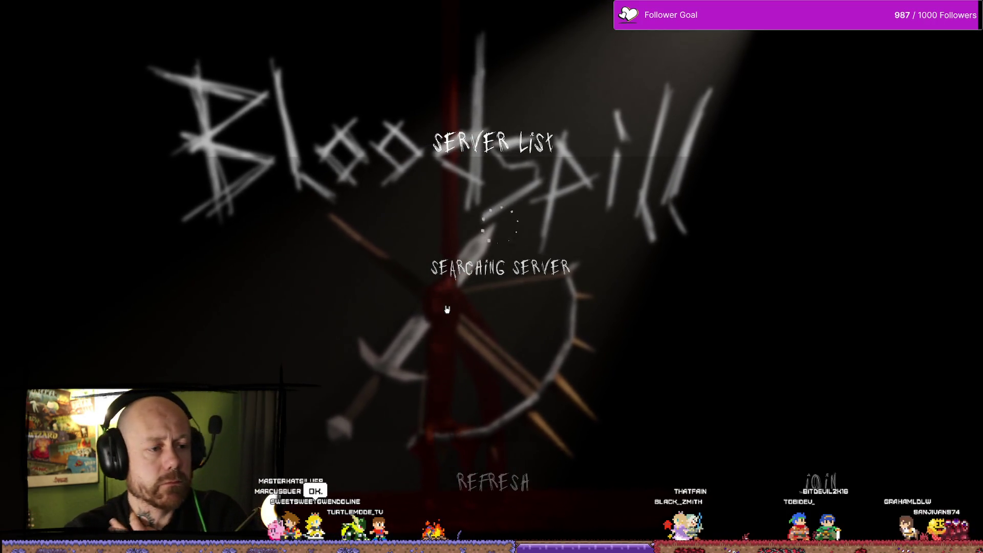
pyautogui.hotkey('alt', 'Tab')
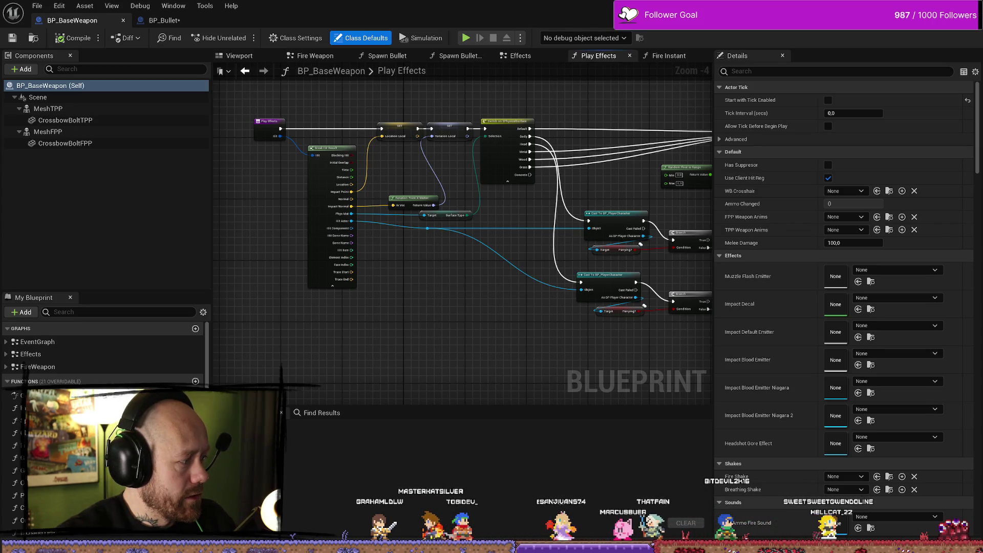
# Step: Search the content browser for 'c' and open the BP_PlayerCharacter blueprint
pyautogui.moveTo(434, 328); pyautogui.dragTo(533, 363)
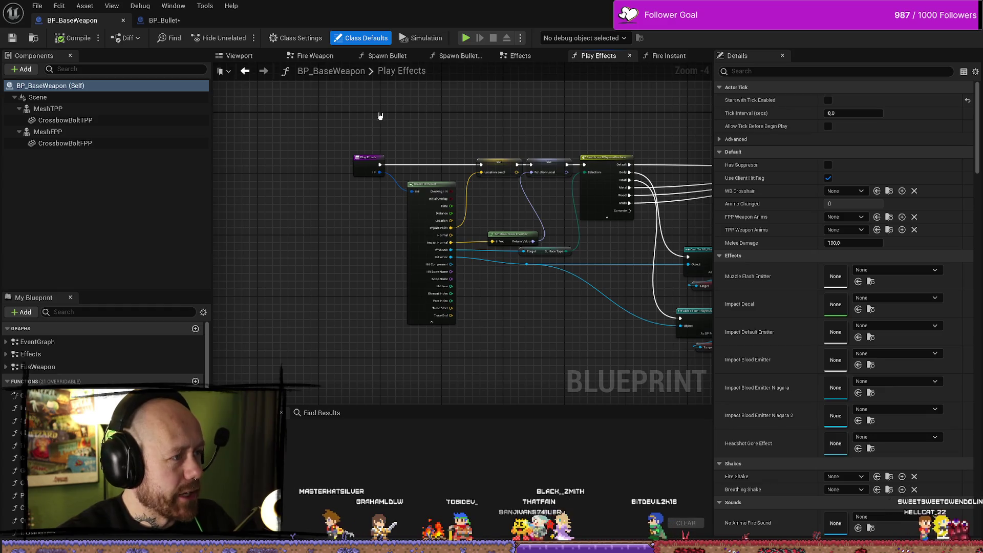
pyautogui.hotkey('ctrl', 'space')
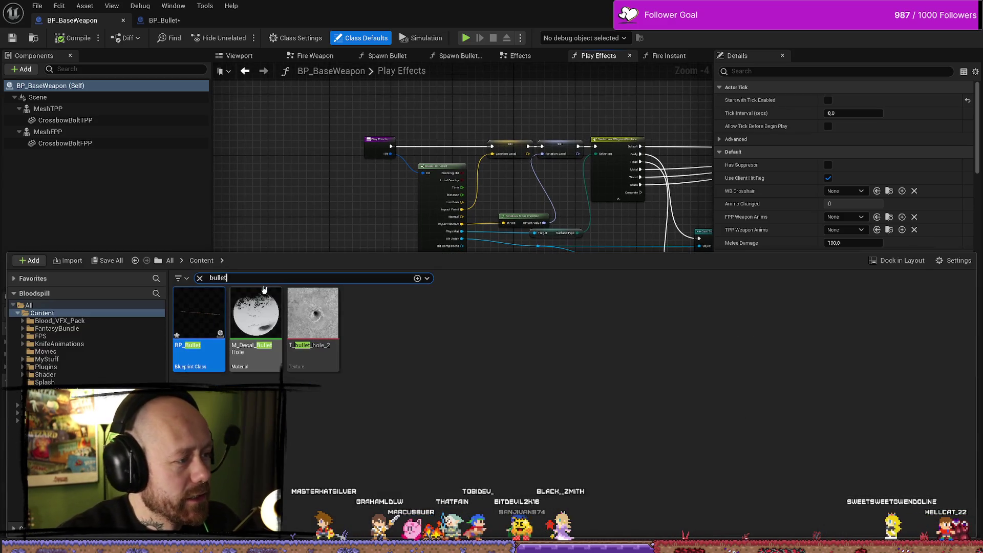
pyautogui.write('character')
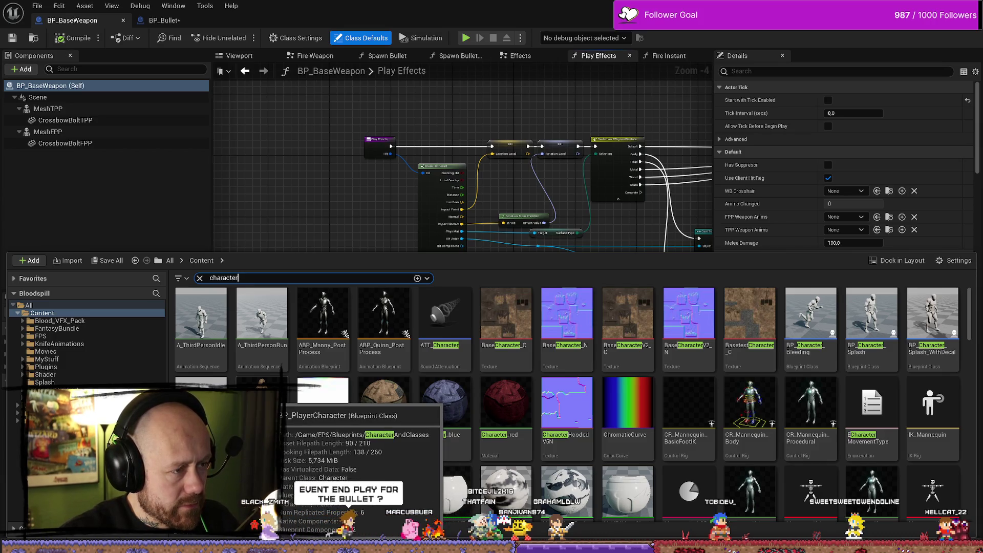
pyautogui.doubleClick(262, 402)
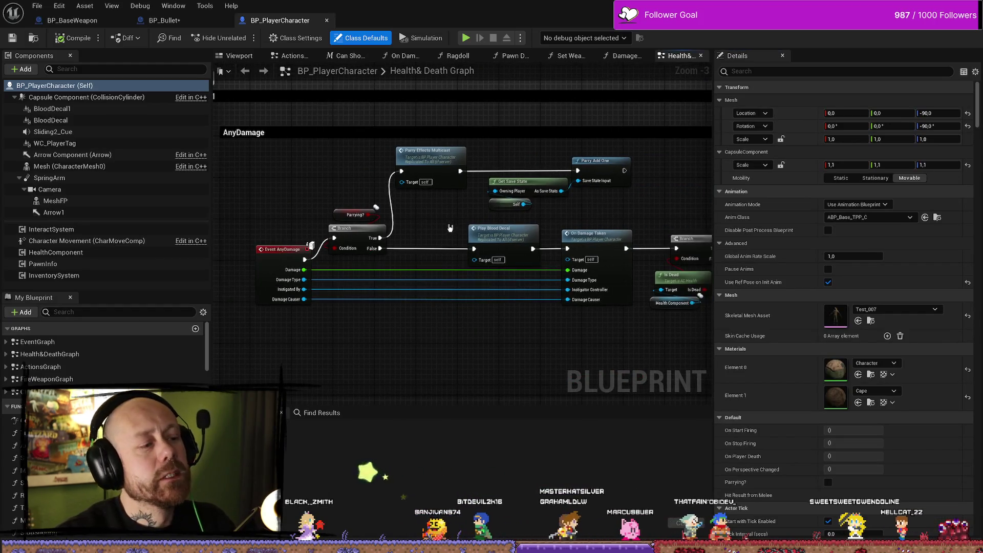
# Step: Inspect the AnyDamage Parrying? Branch and Parry Effects Multicast nodes, then return to BP_Bullet
pyautogui.click(416, 210)
pyautogui.click(476, 215)
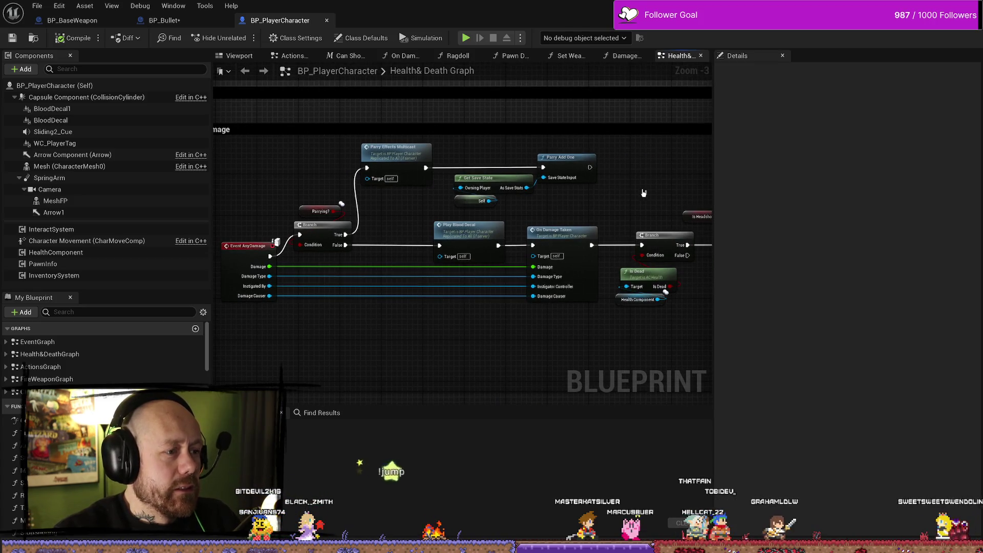
pyautogui.moveTo(637, 191); pyautogui.dragTo(358, 165)
pyautogui.moveTo(424, 159); pyautogui.dragTo(424, 248)
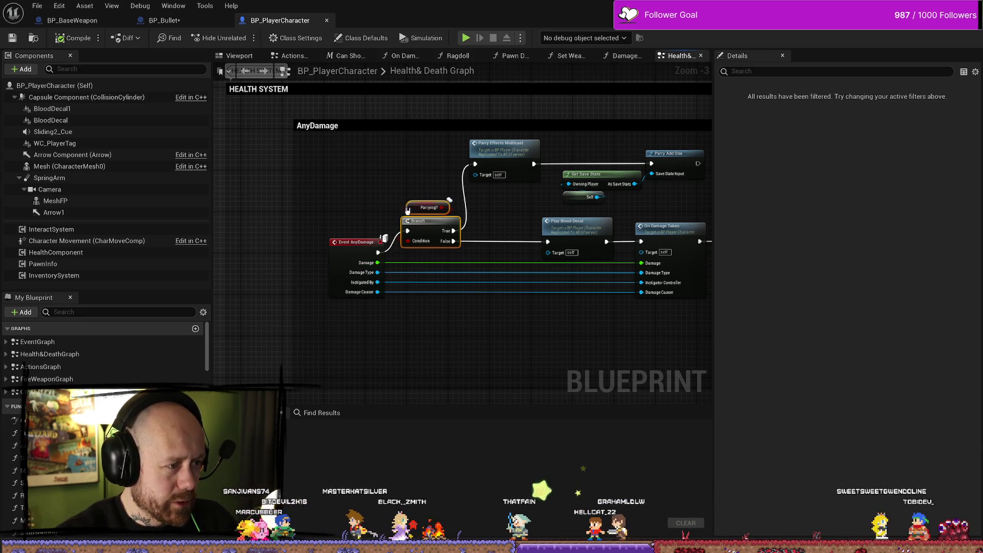
pyautogui.moveTo(536, 176); pyautogui.dragTo(483, 179)
pyautogui.scroll(1, 479, 210)
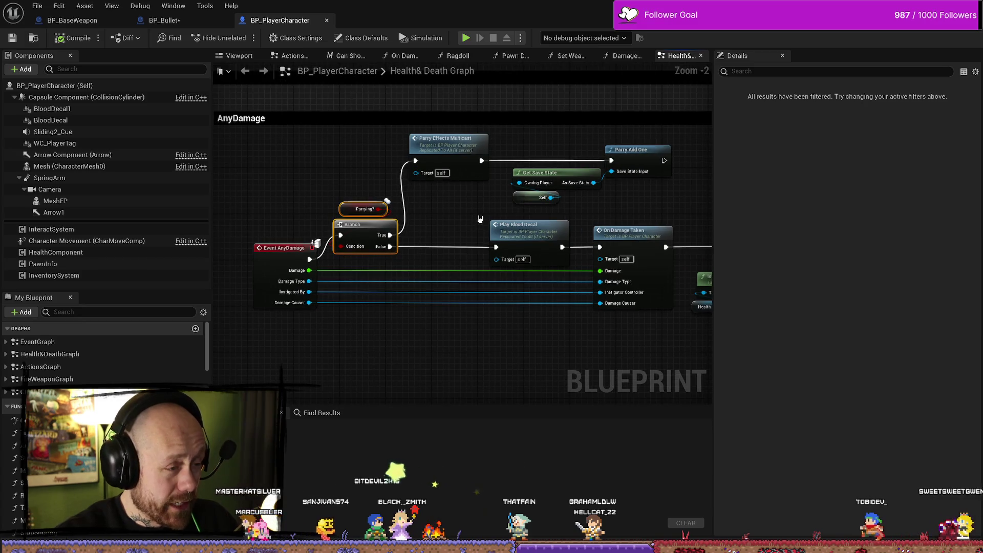
pyautogui.scroll(-1, 478, 219)
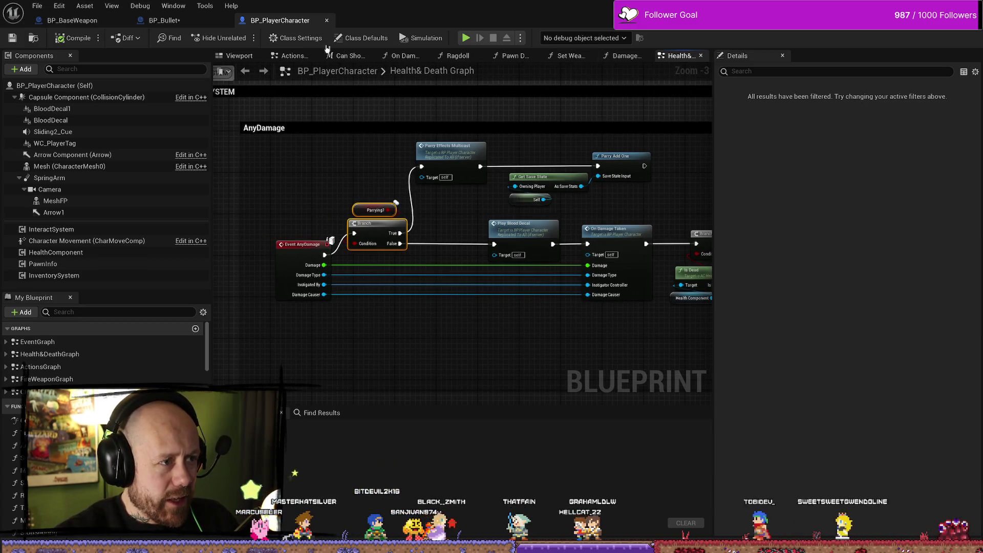
pyautogui.click(178, 20)
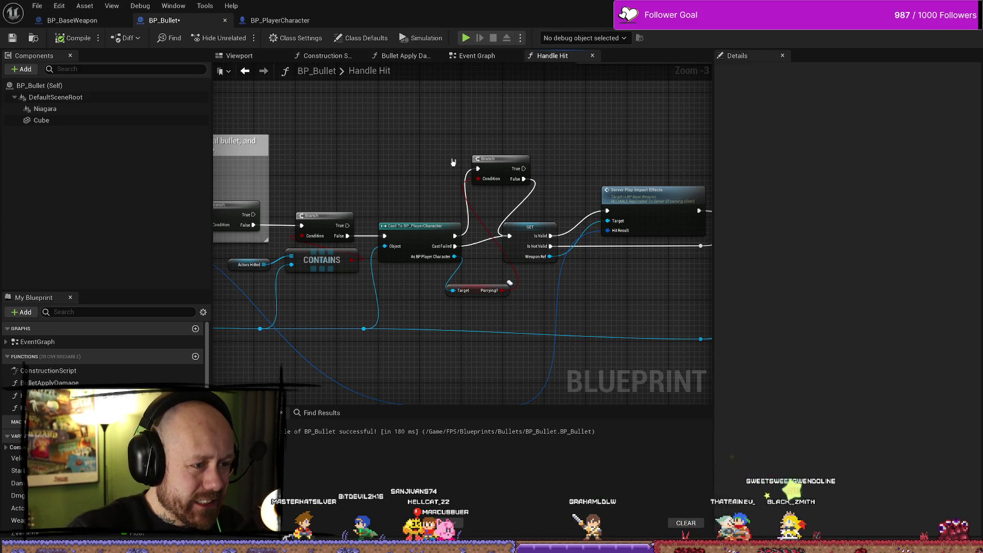
# Step: Pan and zoom BP_Bullet's Handle Hit graph to its Parrying? cast and branch nodes
pyautogui.moveTo(454, 167)
pyautogui.mouseDown()
pyautogui.moveTo(509, 181)
pyautogui.moveTo(401, 174)
pyautogui.mouseUp()
pyautogui.scroll(-1, 492, 162)
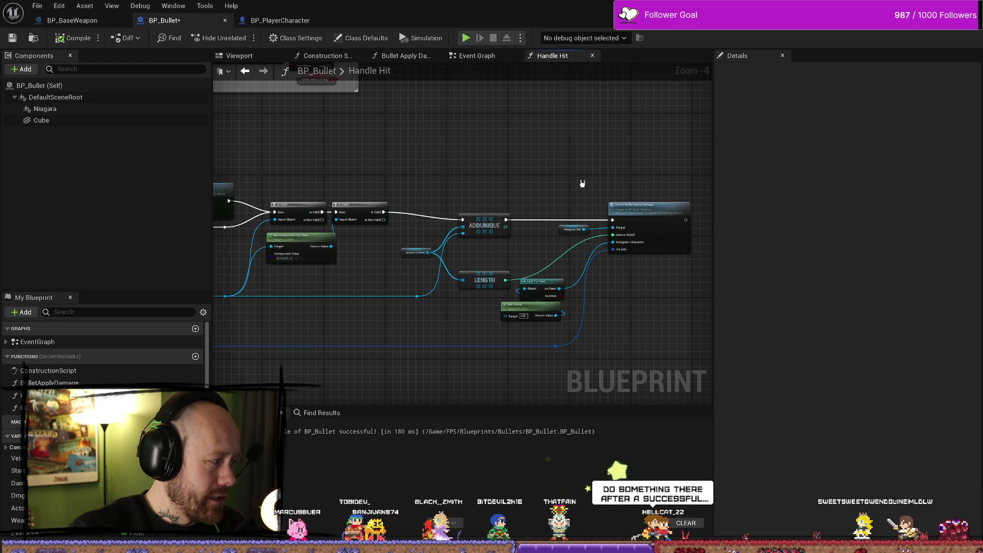
pyautogui.moveTo(563, 177); pyautogui.dragTo(707, 176)
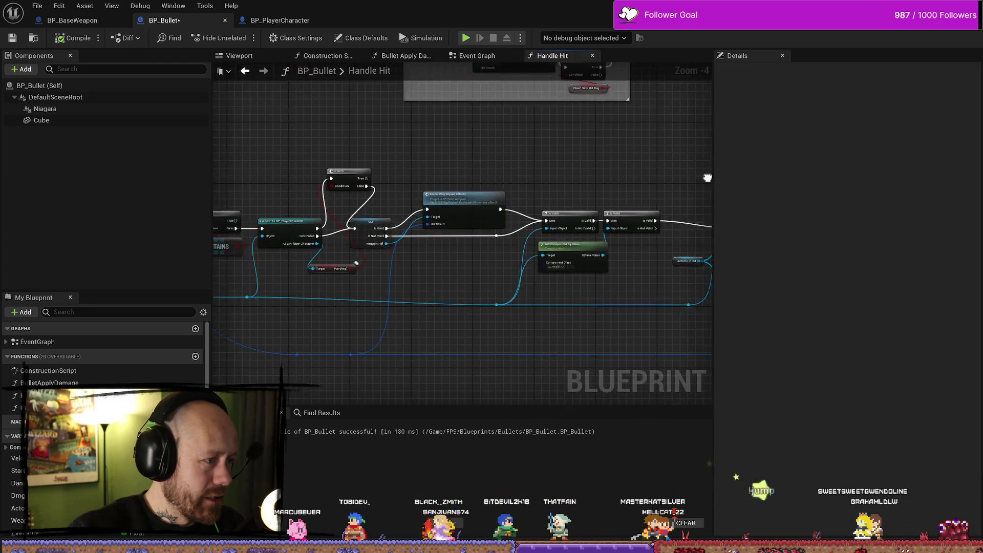
pyautogui.scroll(2, 437, 158)
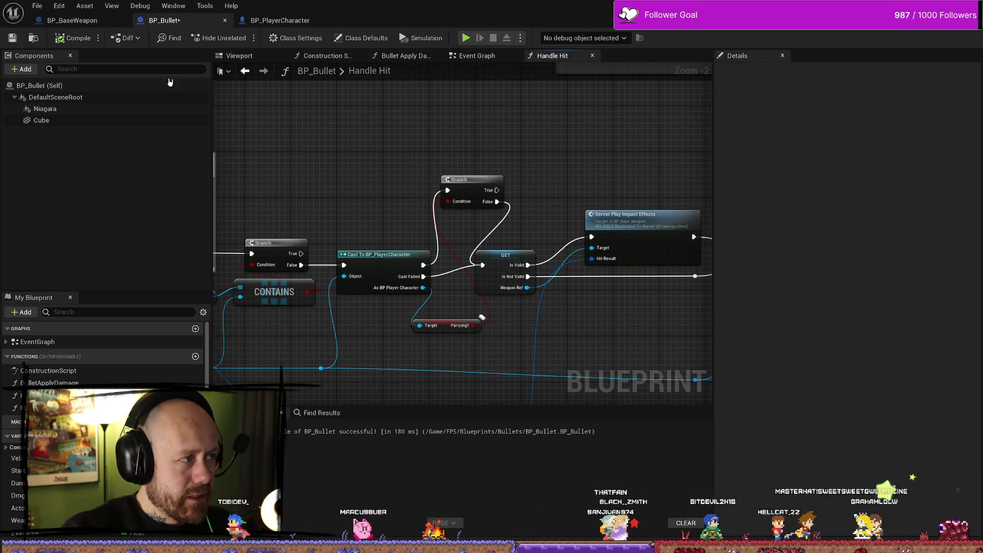
# Step: In BP_BaseWeapon's Play Effects, bring the Cast To BP_PlayerCharacter, Branch and spawn nodes into view
pyautogui.click(72, 20)
pyautogui.moveTo(555, 206); pyautogui.dragTo(430, 212)
pyautogui.moveTo(602, 215); pyautogui.dragTo(510, 214)
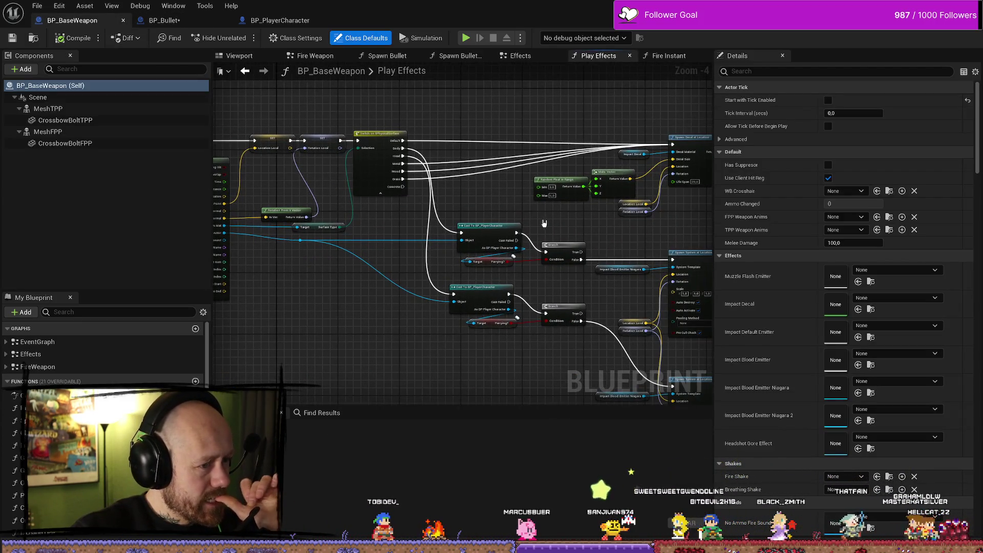
# Step: Survey the Spawn Decal and Spawn System at Location nodes and select both player-character casts
pyautogui.scroll(1, 403, 276)
pyautogui.moveTo(404, 276); pyautogui.dragTo(317, 270)
pyautogui.moveTo(511, 279); pyautogui.dragTo(253, 275)
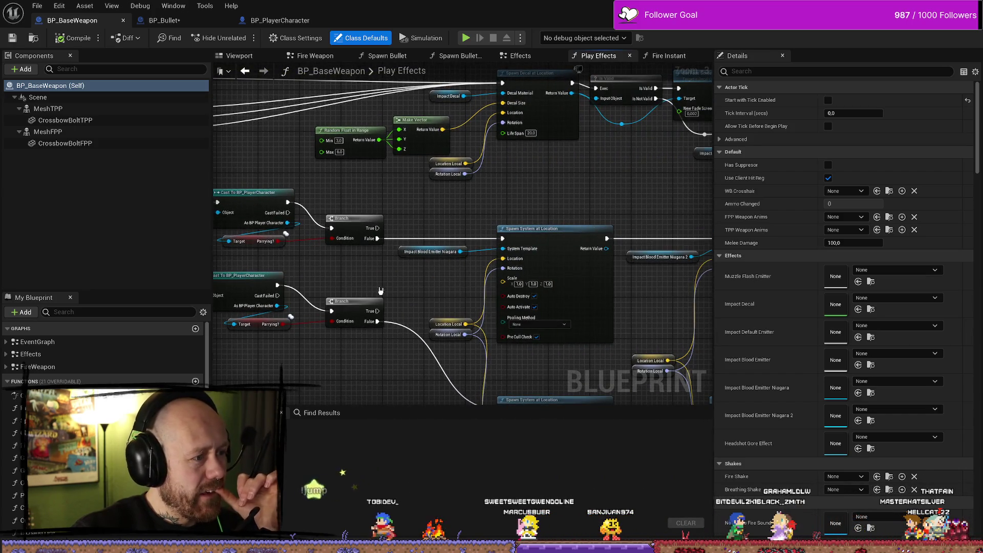
pyautogui.moveTo(379, 289)
pyautogui.mouseDown()
pyautogui.moveTo(364, 249)
pyautogui.moveTo(491, 251)
pyautogui.mouseUp()
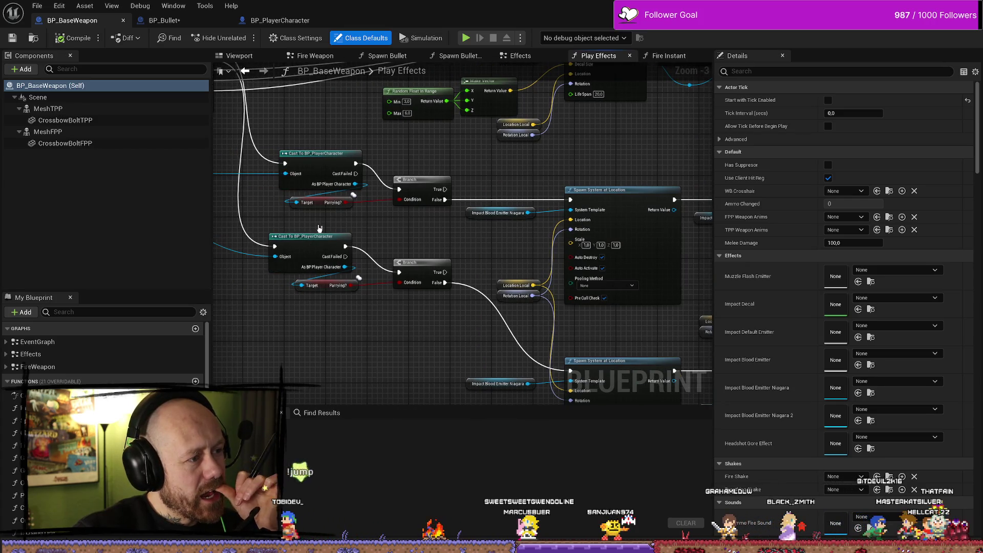
pyautogui.moveTo(329, 223); pyautogui.dragTo(420, 223)
pyautogui.moveTo(455, 146); pyautogui.dragTo(421, 341)
pyautogui.click(476, 251)
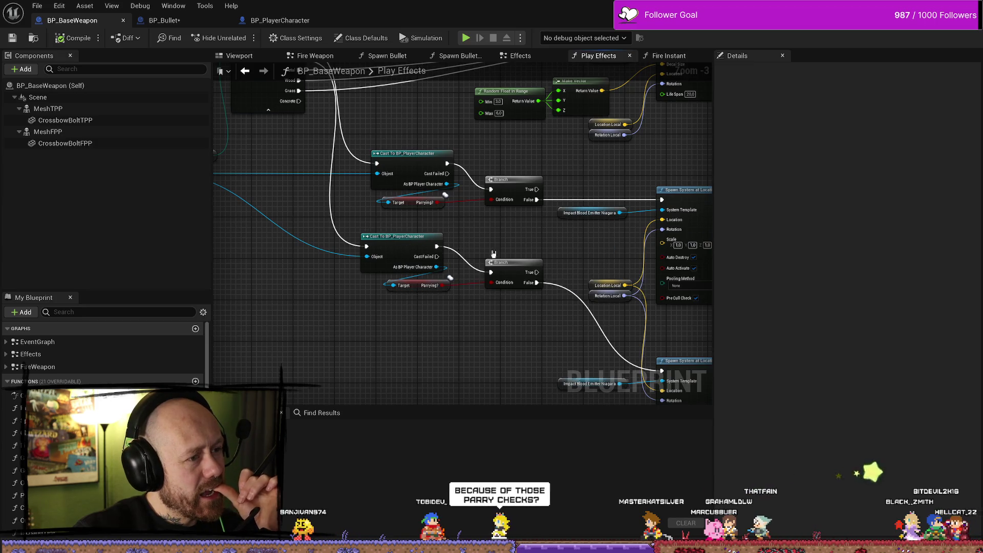
# Step: Examine the Switch, Break Hit Result and both casts, and check the Impact Blood Emitter getter
pyautogui.moveTo(491, 259)
pyautogui.mouseDown()
pyautogui.moveTo(384, 257)
pyautogui.moveTo(549, 259)
pyautogui.moveTo(500, 294)
pyautogui.moveTo(514, 325)
pyautogui.moveTo(463, 305)
pyautogui.mouseUp()
pyautogui.moveTo(542, 312)
pyautogui.mouseDown()
pyautogui.moveTo(345, 300)
pyautogui.moveTo(317, 335)
pyautogui.mouseUp()
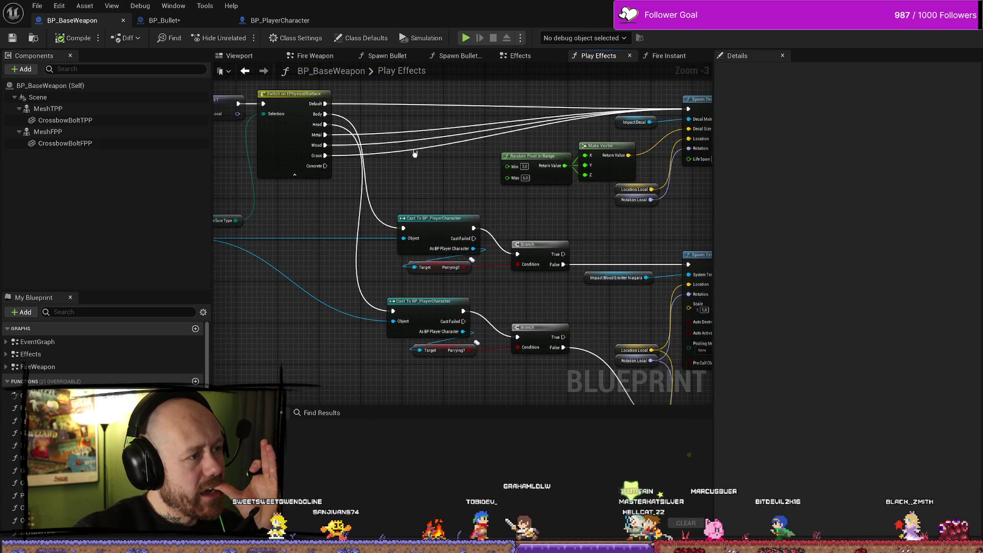
pyautogui.moveTo(394, 211)
pyautogui.mouseDown()
pyautogui.moveTo(372, 157)
pyautogui.moveTo(417, 347)
pyautogui.moveTo(464, 336)
pyautogui.moveTo(472, 366)
pyautogui.moveTo(445, 344)
pyautogui.moveTo(339, 305)
pyautogui.mouseUp()
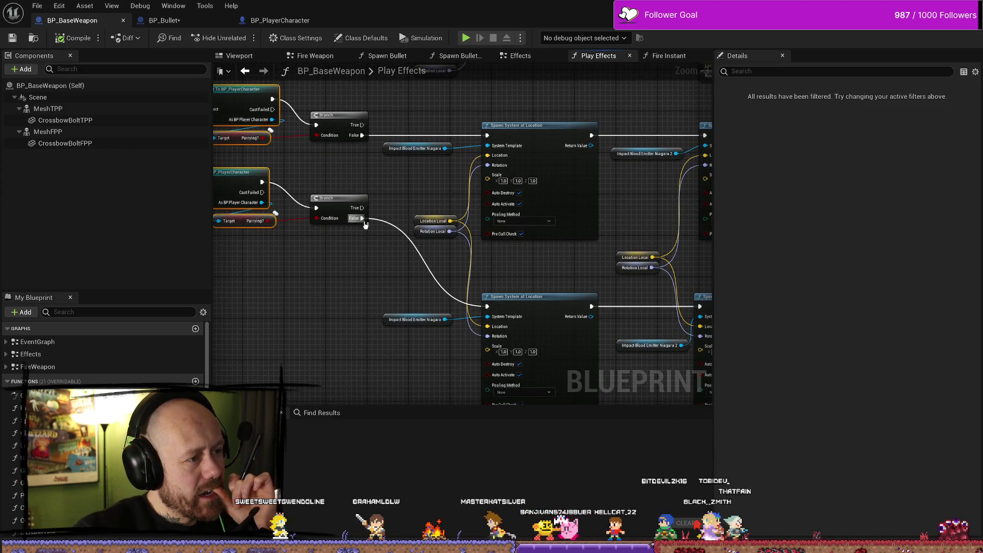
pyautogui.moveTo(518, 259); pyautogui.dragTo(488, 245)
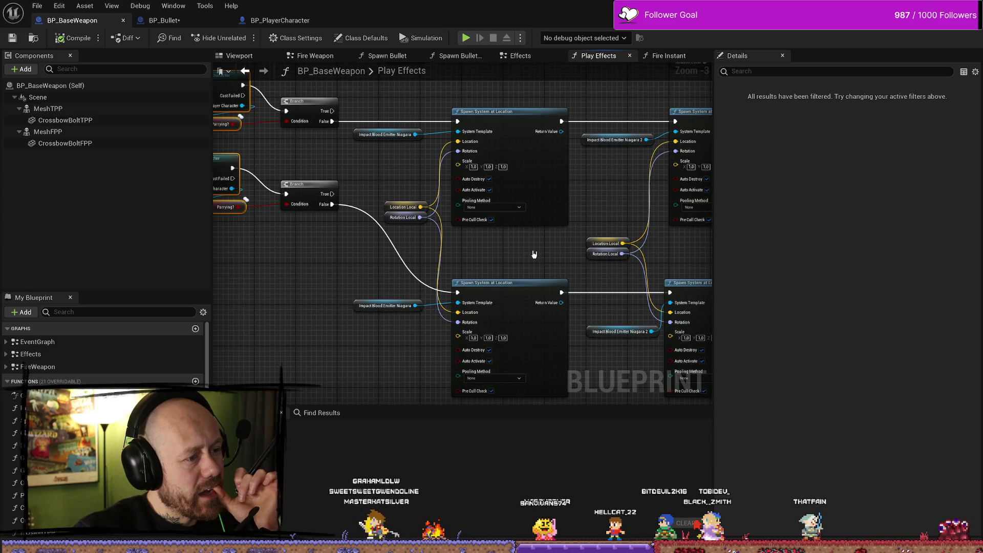
pyautogui.click(389, 305)
pyautogui.moveTo(432, 303); pyautogui.dragTo(365, 294)
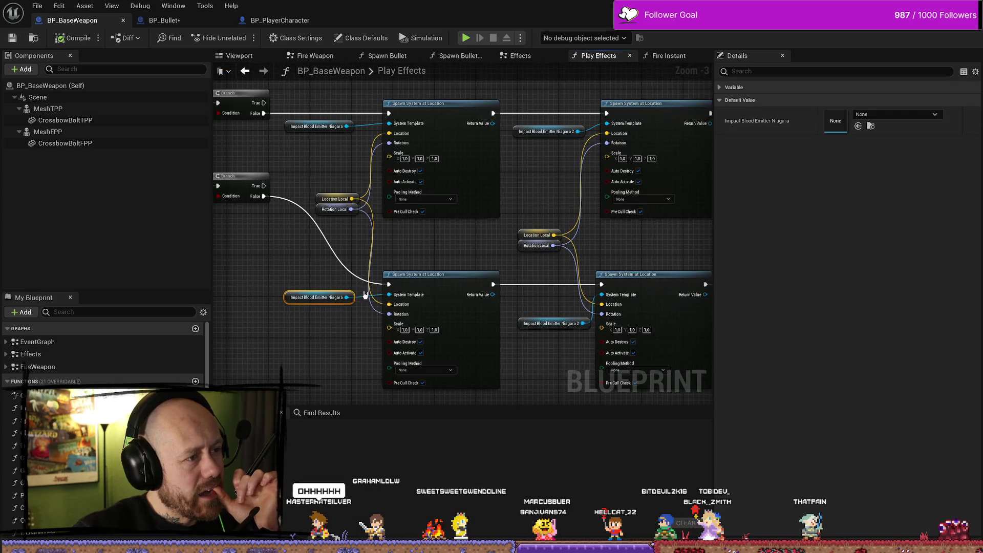
pyautogui.click(495, 239)
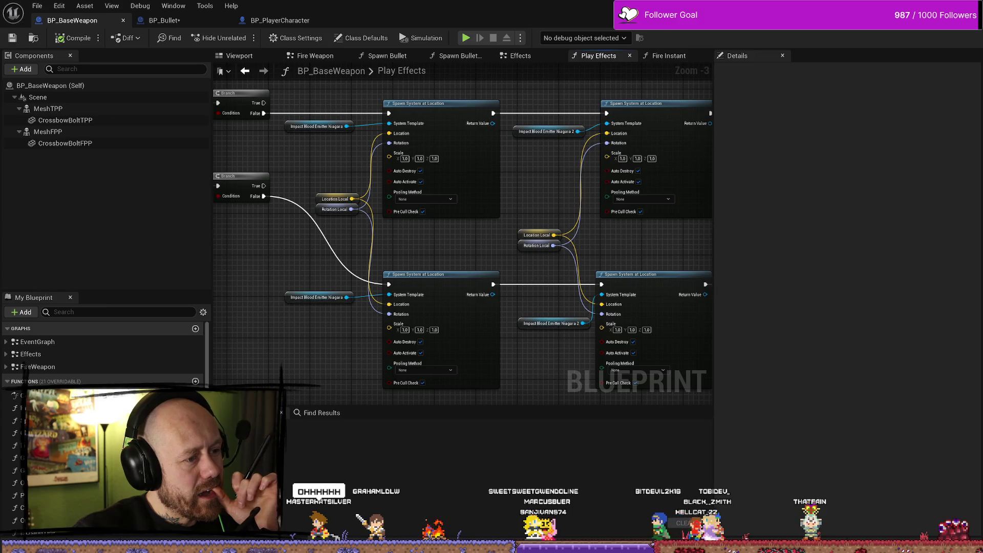
# Step: Zoom out past the Headshot Gore Effect spawn and reselect both casts with their Parrying? targets
pyautogui.moveTo(630, 245)
pyautogui.mouseDown()
pyautogui.moveTo(481, 246)
pyautogui.moveTo(533, 246)
pyautogui.moveTo(491, 246)
pyautogui.moveTo(473, 258)
pyautogui.moveTo(457, 299)
pyautogui.moveTo(539, 314)
pyautogui.moveTo(467, 351)
pyautogui.moveTo(398, 314)
pyautogui.moveTo(438, 361)
pyautogui.mouseUp()
pyautogui.scroll(-1, 438, 361)
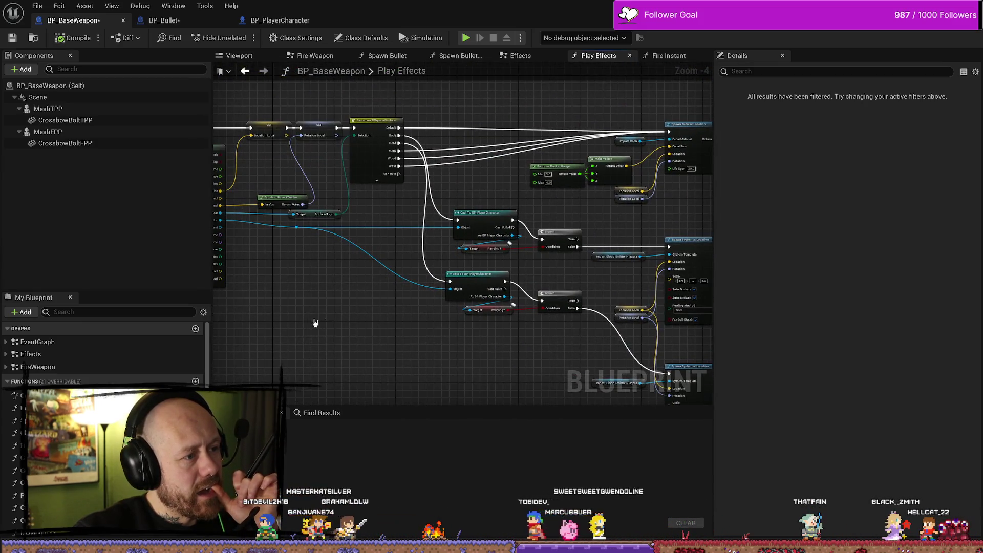
pyautogui.moveTo(314, 324); pyautogui.dragTo(537, 271)
pyautogui.moveTo(524, 203)
pyautogui.mouseDown()
pyautogui.moveTo(556, 336)
pyautogui.moveTo(494, 320)
pyautogui.mouseUp()
pyautogui.moveTo(486, 178)
pyautogui.mouseDown()
pyautogui.moveTo(507, 330)
pyautogui.moveTo(490, 186)
pyautogui.moveTo(490, 369)
pyautogui.mouseUp()
pyautogui.moveTo(333, 280); pyautogui.dragTo(405, 282)
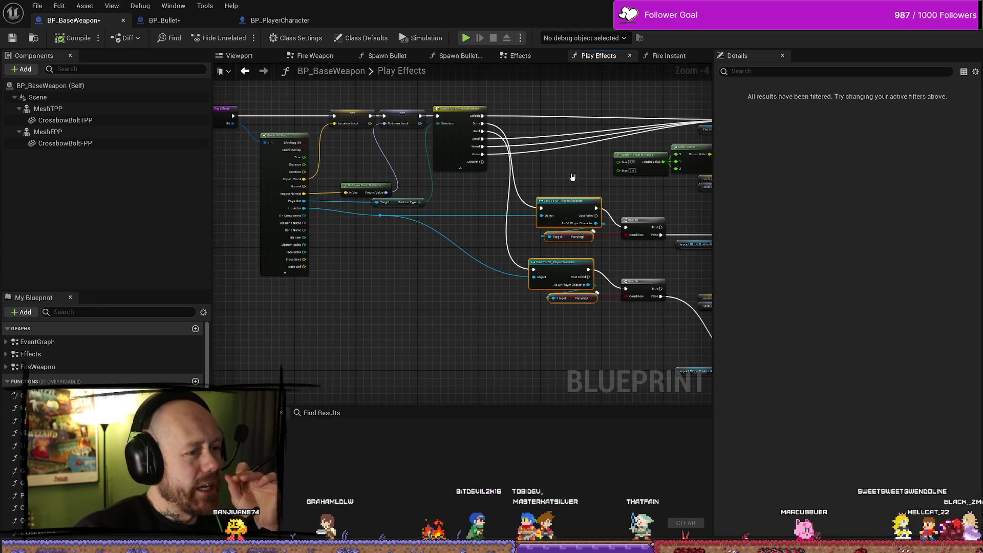
pyautogui.moveTo(569, 174); pyautogui.dragTo(566, 356)
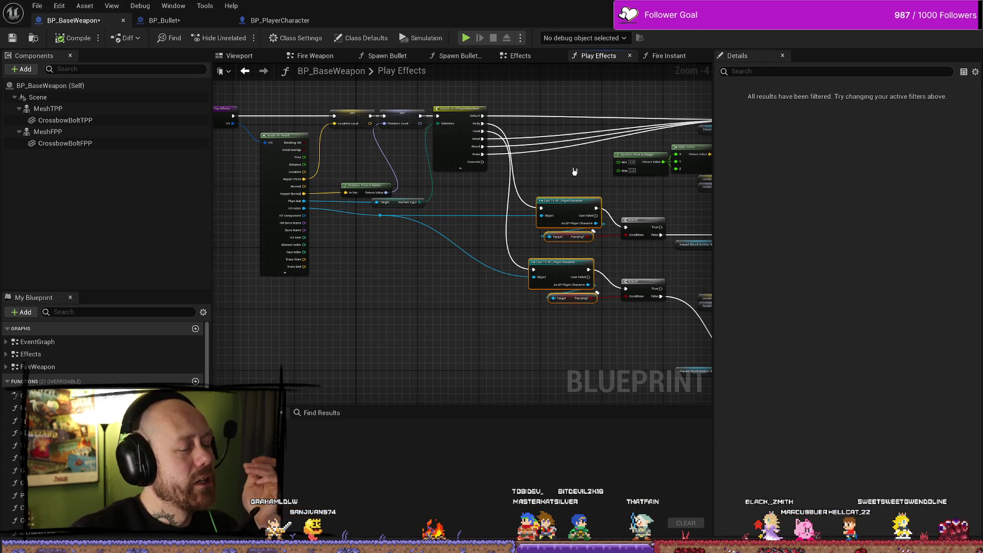
pyautogui.click(573, 177)
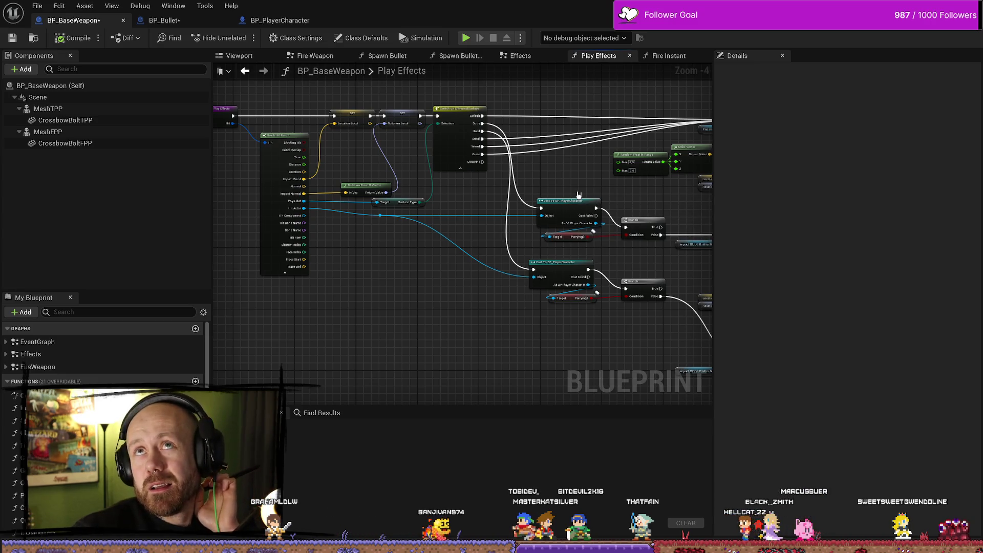
# Step: Review the selected Cast and Parrying? nodes, deselect them, and move to BP_Bullet's Handle Hit
pyautogui.moveTo(578, 185); pyautogui.dragTo(583, 339)
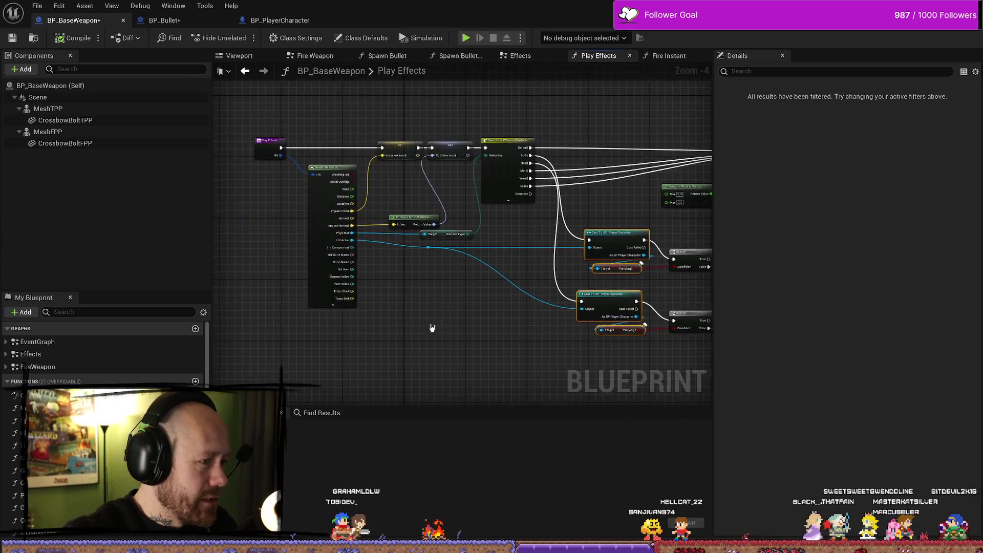
pyautogui.scroll(-1, 432, 329)
pyautogui.scroll(1, 443, 293)
pyautogui.click(533, 170)
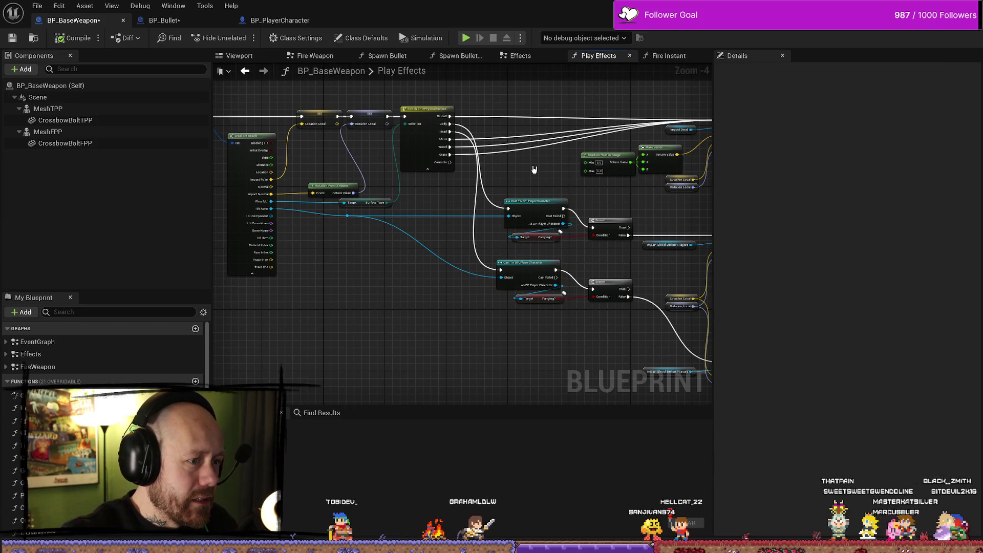
pyautogui.scroll(2, 520, 173)
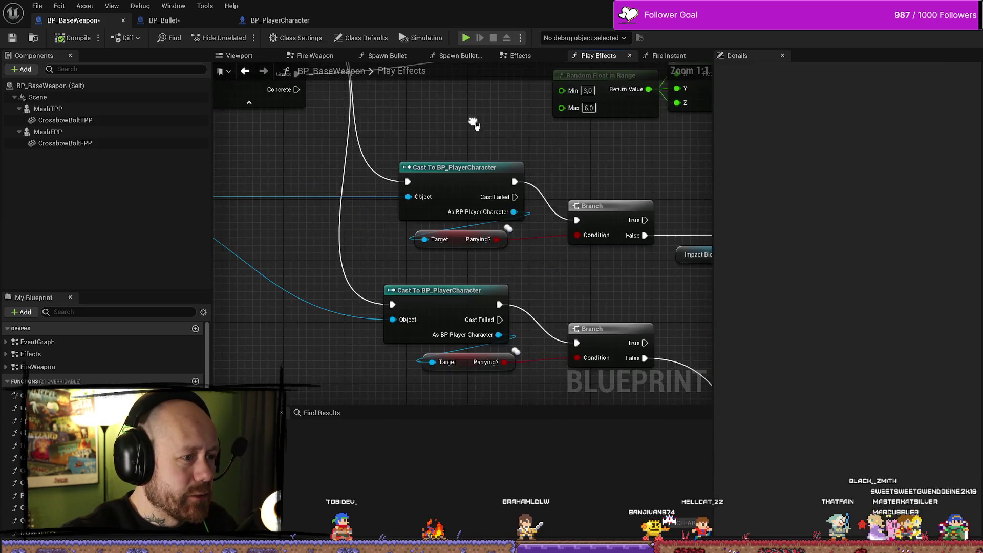
pyautogui.click(164, 20)
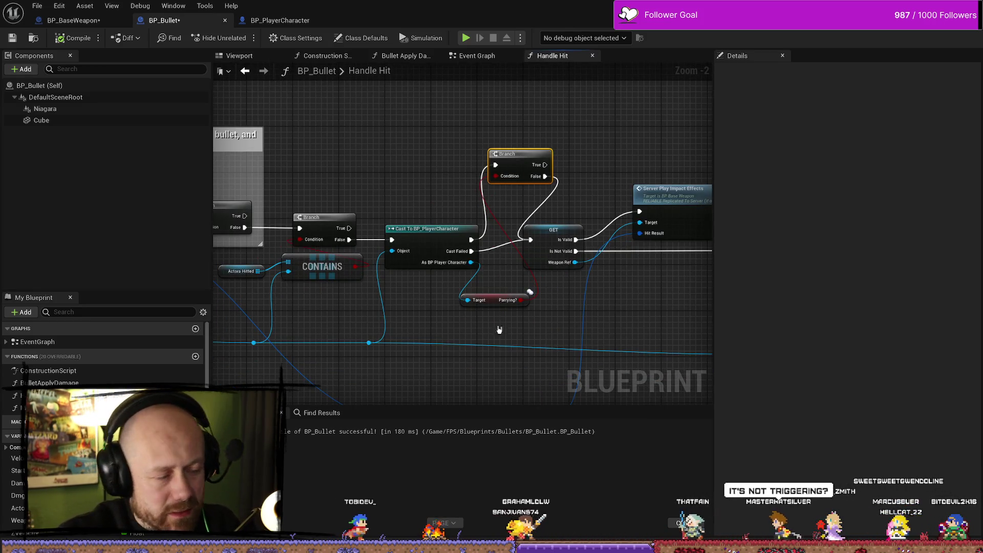
# Step: Delete the Branch, Cast and Parrying? check nodes and realign the remaining Branch with its wires
pyautogui.moveTo(435, 293); pyautogui.dragTo(501, 251)
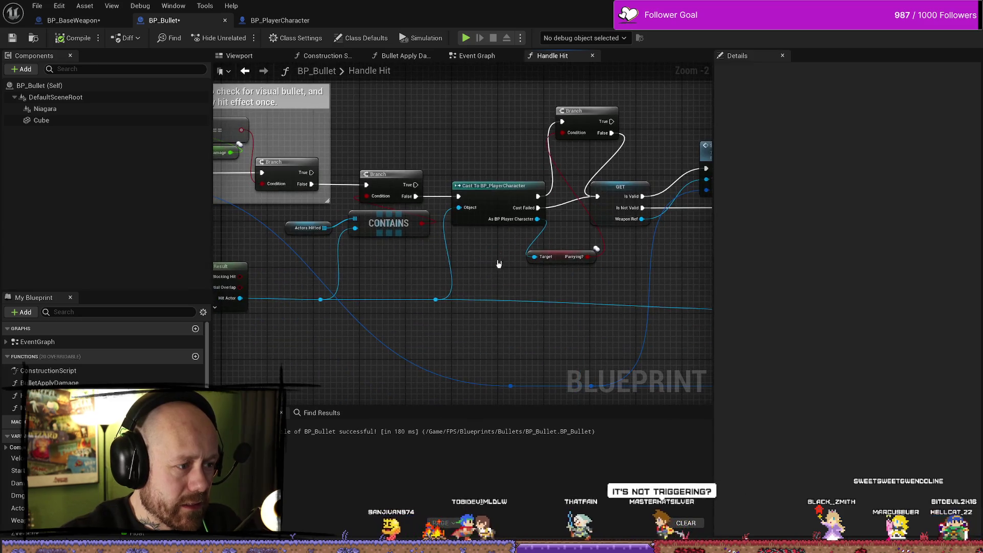
pyautogui.moveTo(495, 156)
pyautogui.mouseDown()
pyautogui.moveTo(520, 277)
pyautogui.moveTo(567, 287)
pyautogui.mouseUp()
pyautogui.moveTo(471, 105)
pyautogui.mouseDown()
pyautogui.moveTo(592, 252)
pyautogui.moveTo(581, 283)
pyautogui.mouseUp()
pyautogui.press('Delete')
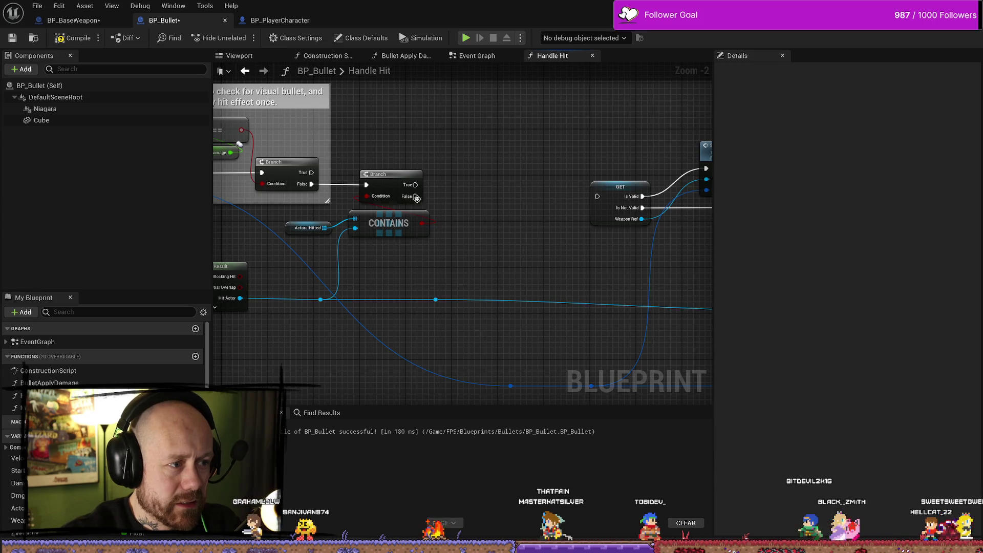
pyautogui.moveTo(419, 199); pyautogui.dragTo(598, 196)
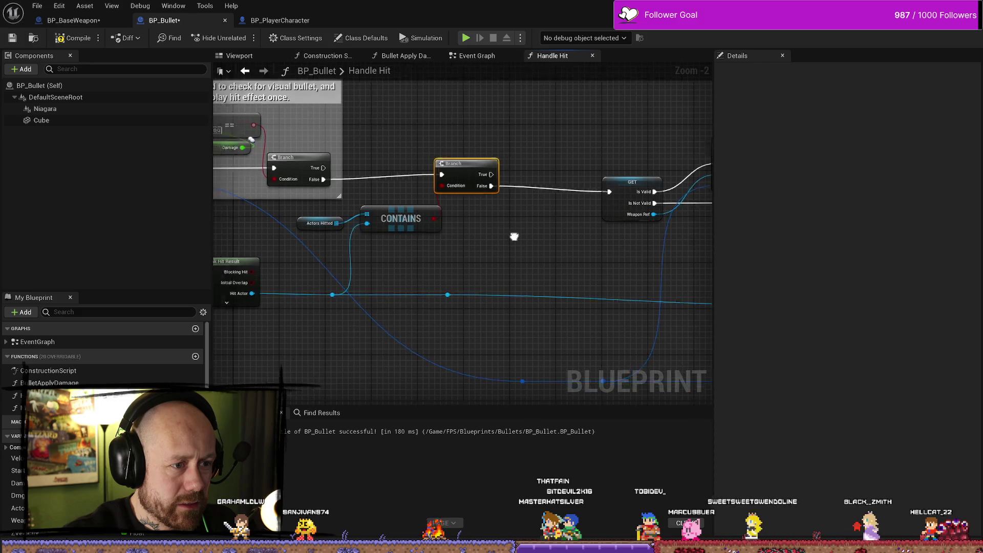
pyautogui.moveTo(511, 159); pyautogui.dragTo(523, 165)
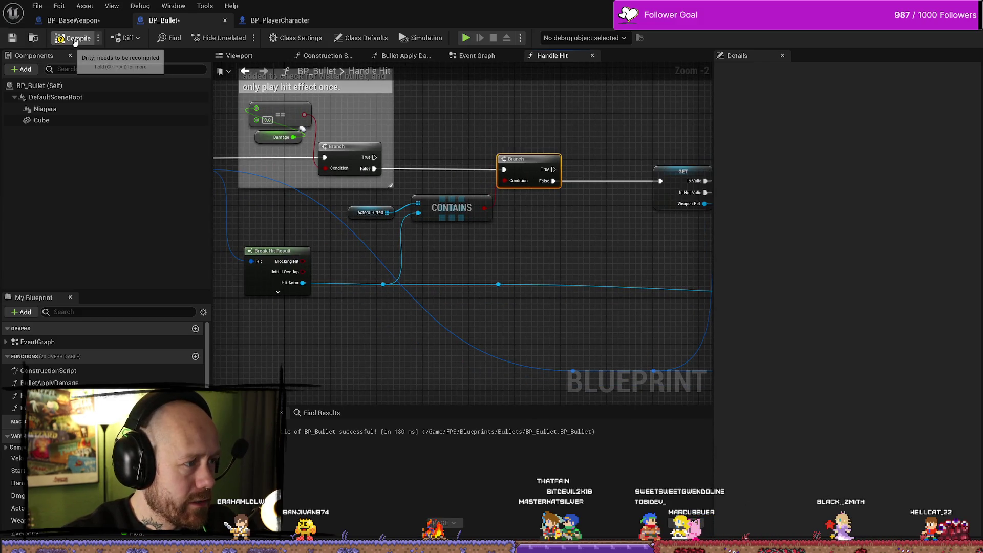
# Step: Look over the rest of Handle Hit, including Server Play Impact Effects and the GET weapon node
pyautogui.moveTo(592, 246)
pyautogui.mouseDown()
pyautogui.moveTo(500, 213)
pyautogui.moveTo(391, 248)
pyautogui.mouseUp()
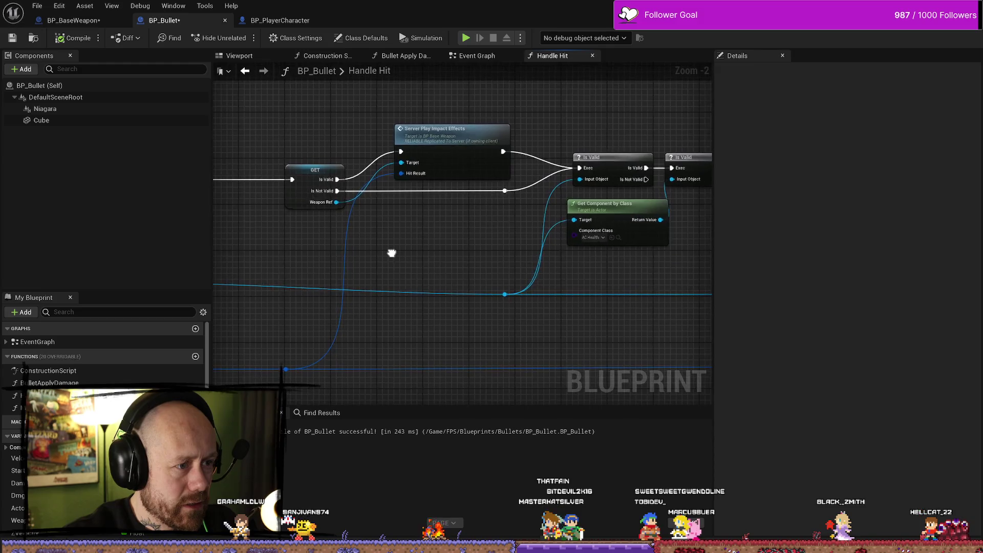
pyautogui.scroll(-2, 581, 287)
pyautogui.moveTo(582, 287); pyautogui.dragTo(390, 252)
pyautogui.moveTo(667, 267)
pyautogui.mouseDown()
pyautogui.moveTo(423, 259)
pyautogui.moveTo(530, 260)
pyautogui.mouseUp()
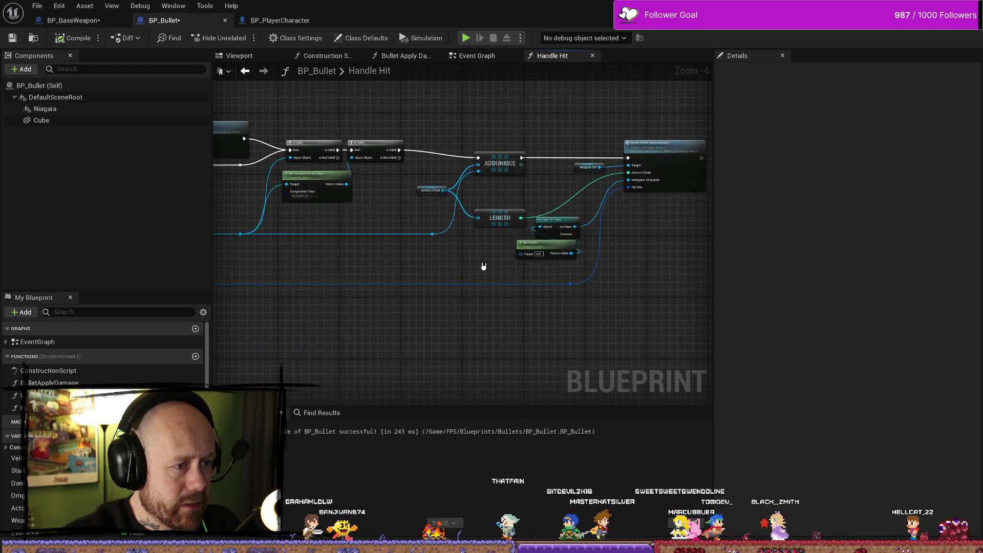
pyautogui.moveTo(296, 266); pyautogui.dragTo(450, 265)
pyautogui.moveTo(346, 218)
pyautogui.mouseDown()
pyautogui.moveTo(422, 218)
pyautogui.moveTo(478, 232)
pyautogui.mouseUp()
pyautogui.click(399, 171)
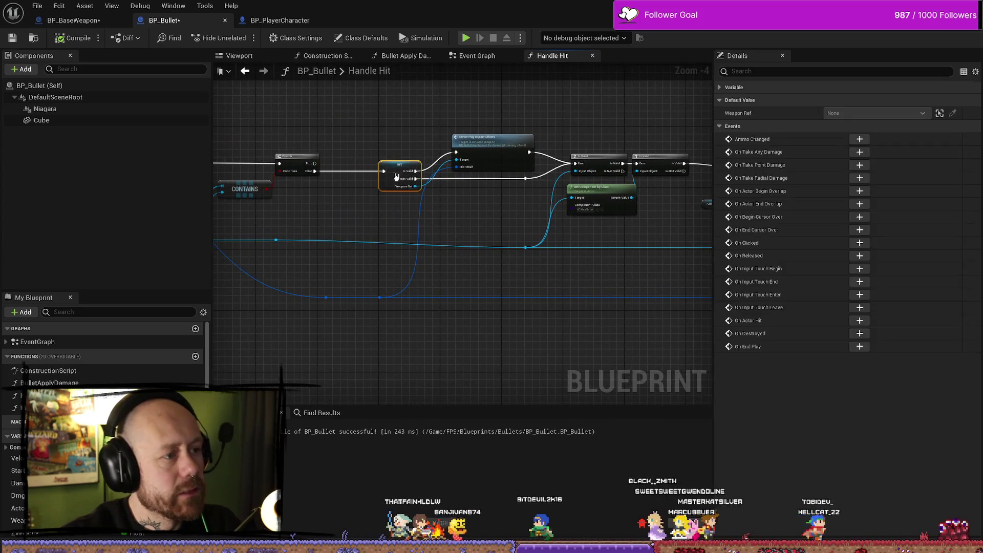
pyautogui.click(397, 138)
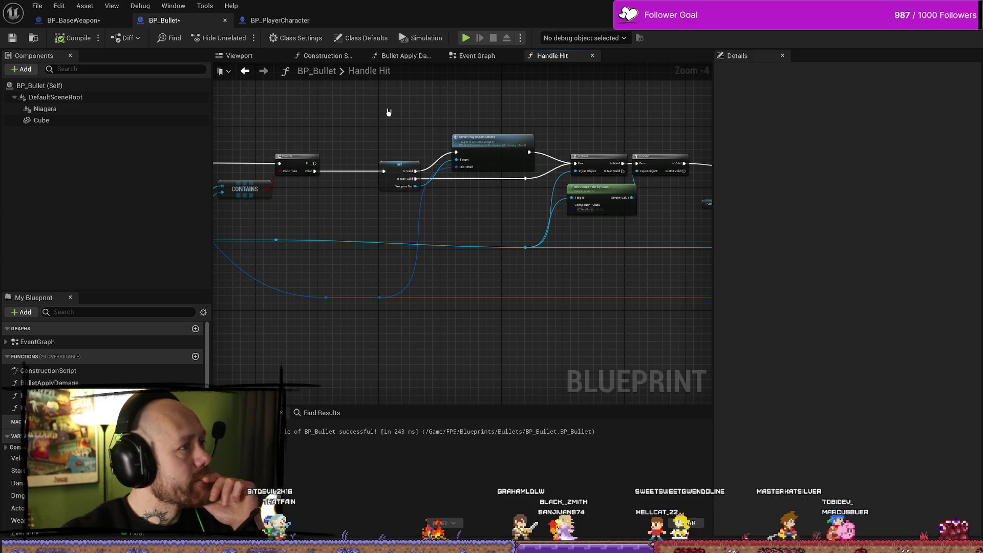
pyautogui.moveTo(431, 122)
pyautogui.mouseDown()
pyautogui.moveTo(413, 116)
pyautogui.moveTo(441, 119)
pyautogui.moveTo(418, 131)
pyautogui.mouseUp()
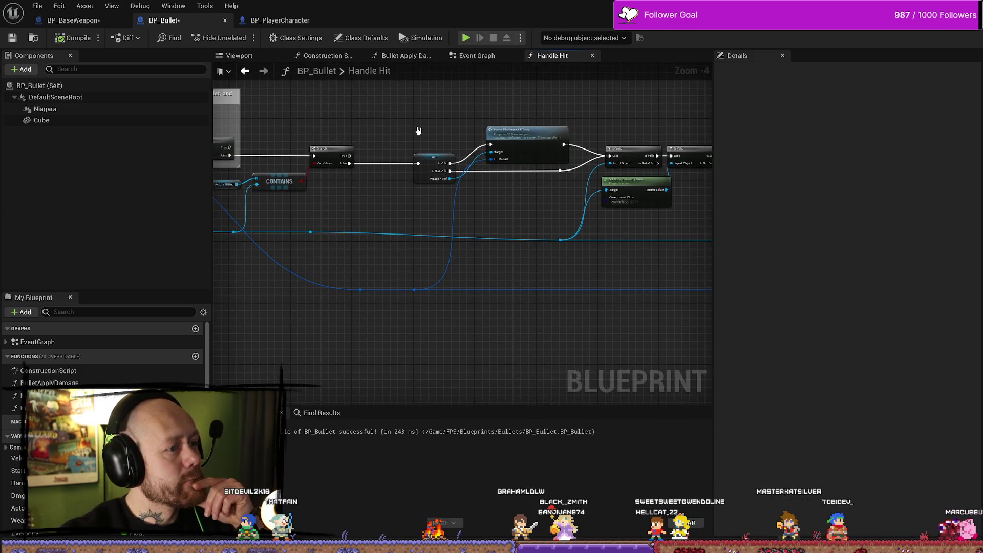
pyautogui.hotkey('alt', 'Tab')
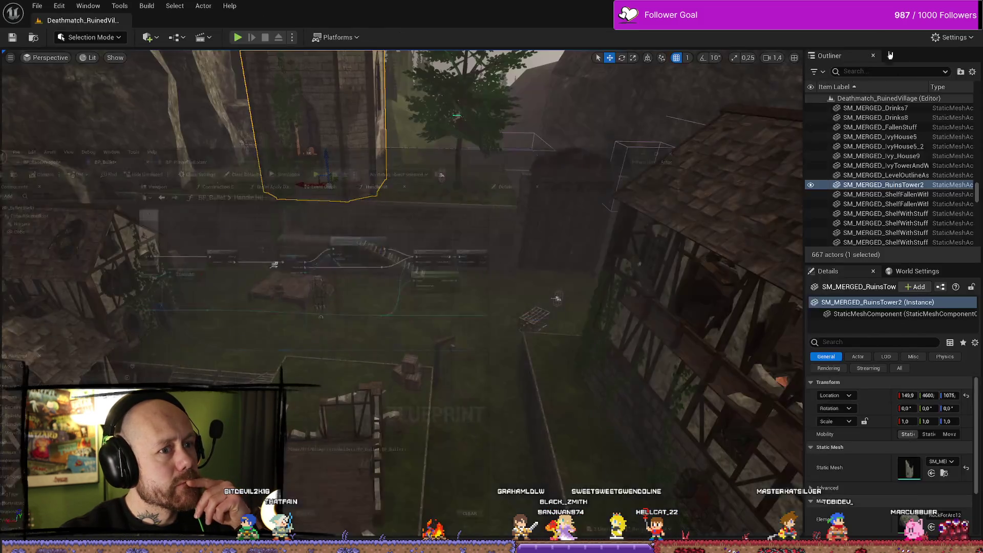
# Step: Start an in-editor play session, deploy into the match, then stop it
pyautogui.click(238, 38)
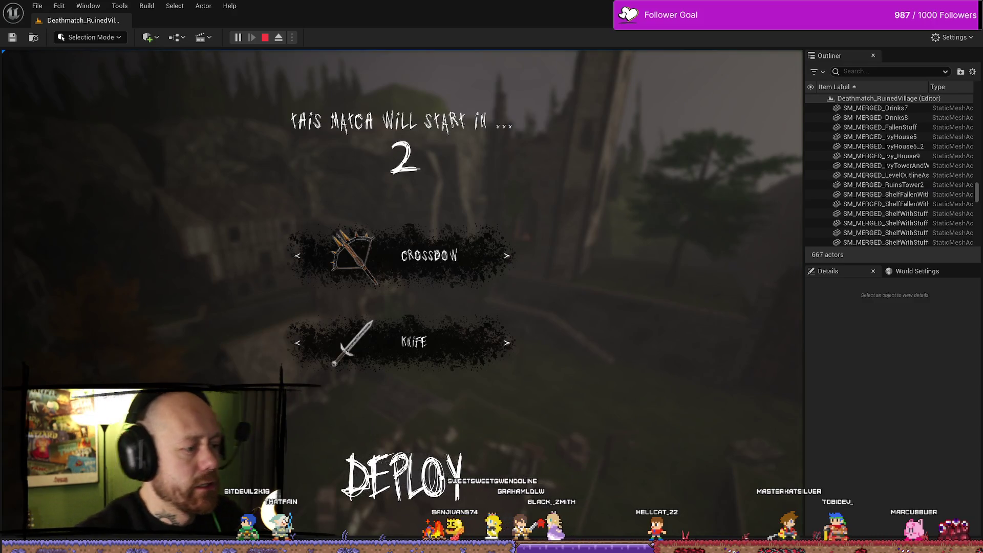
pyautogui.click(402, 476)
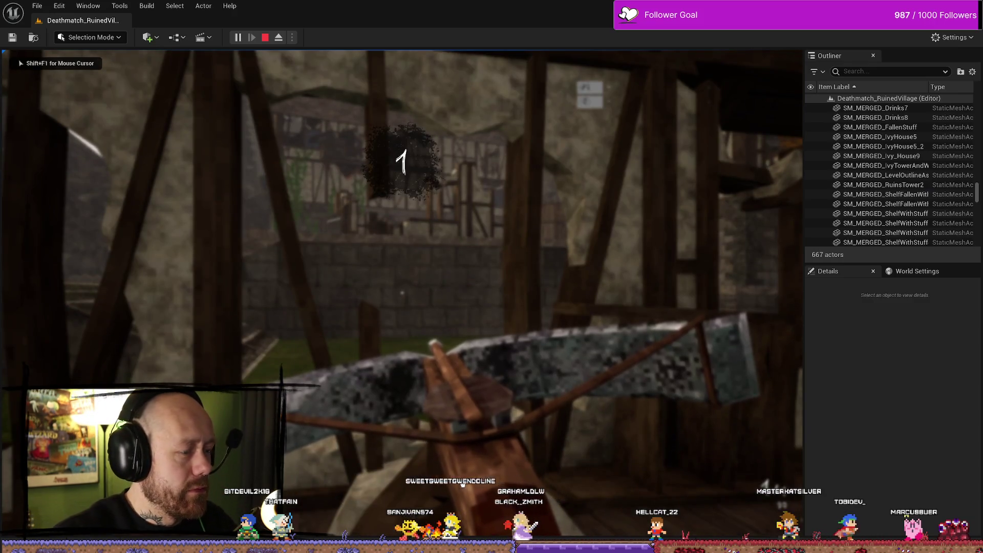
pyautogui.press('Escape')
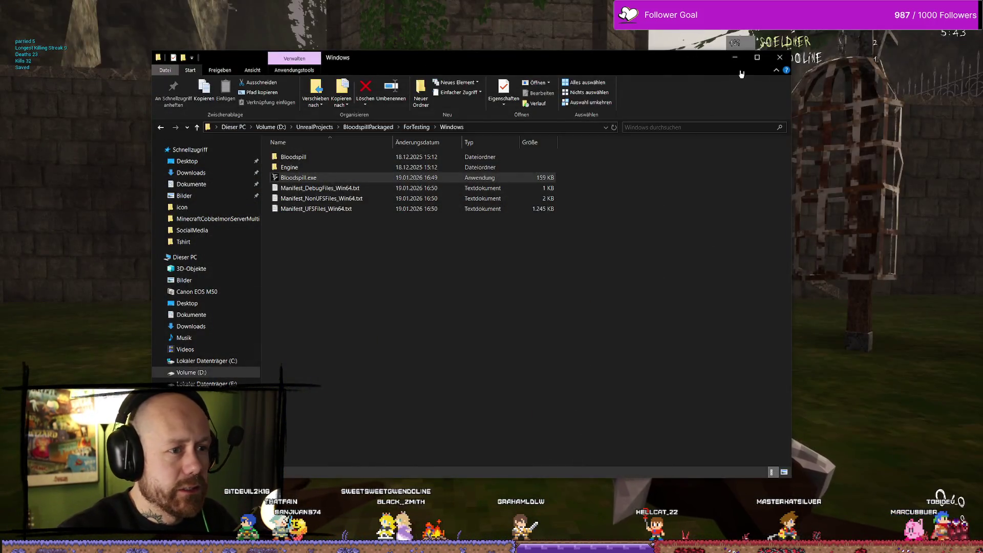
# Step: In the running game, check the scoreboard, fight with crossbow and blade, then quit with Alt+F4
pyautogui.click(735, 57)
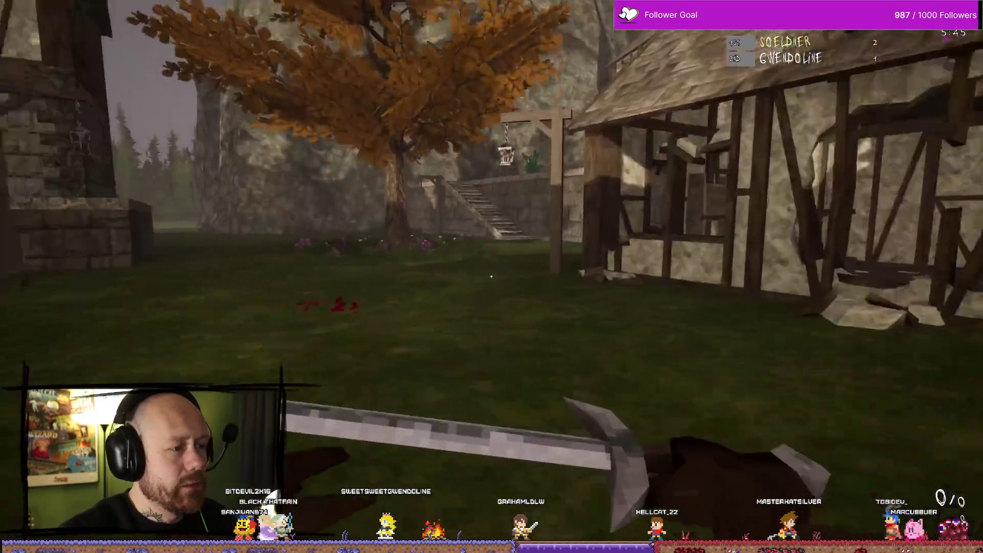
pyautogui.press('Tab')
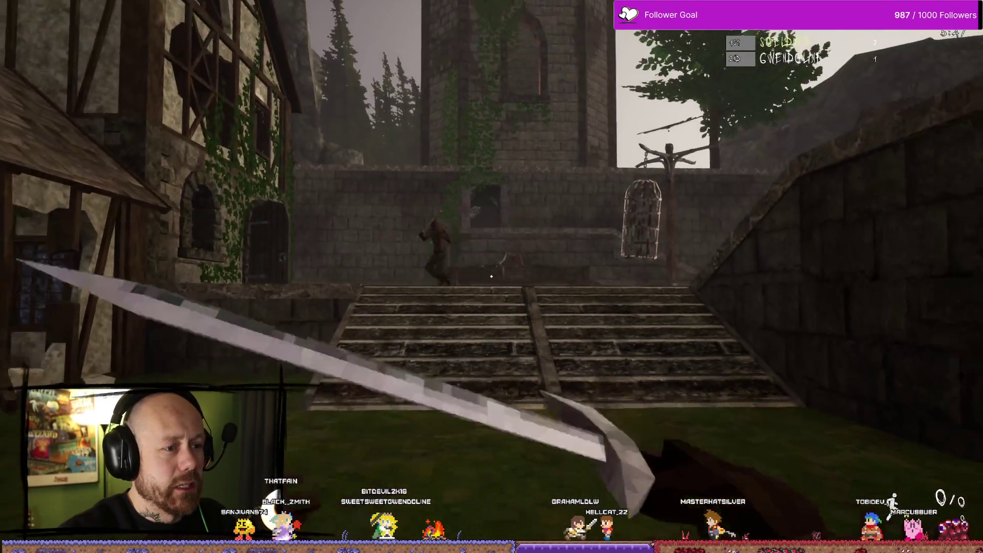
pyautogui.press('2')
pyautogui.press('w')
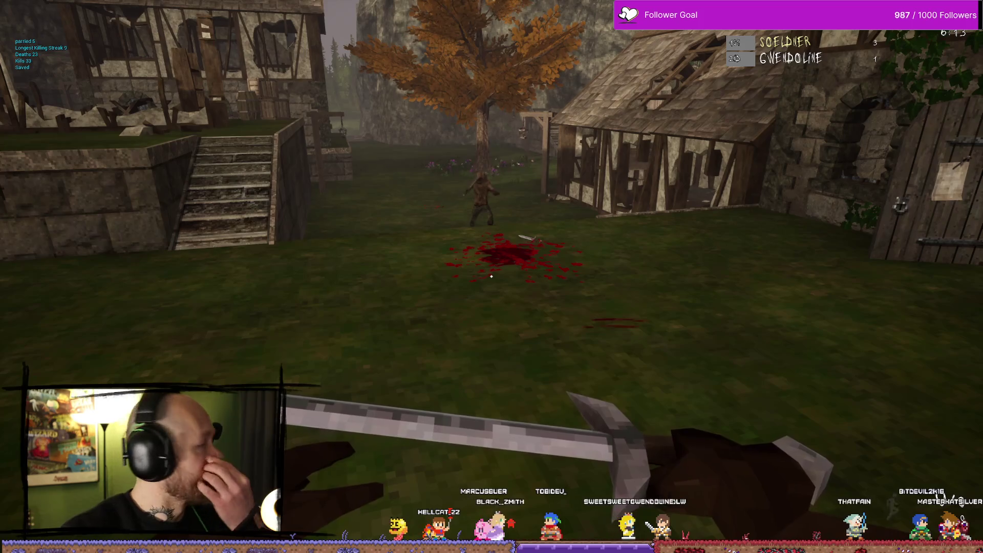
pyautogui.press('2')
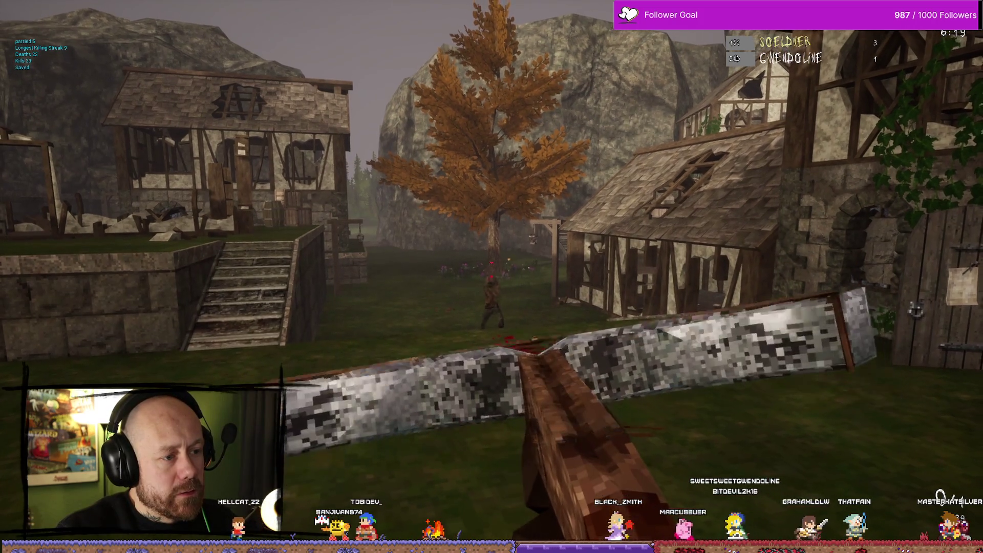
pyautogui.press('1')
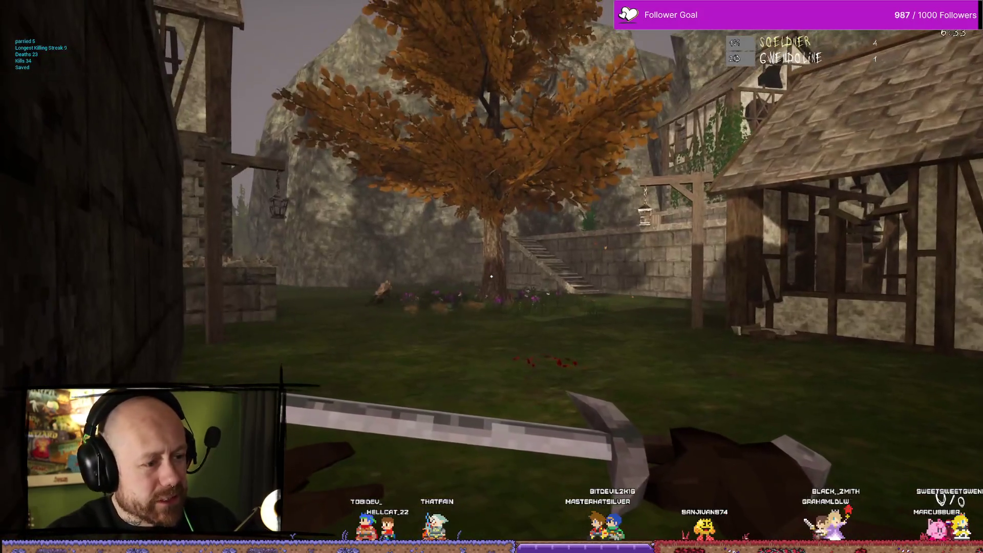
pyautogui.hotkey('alt', 'F4')
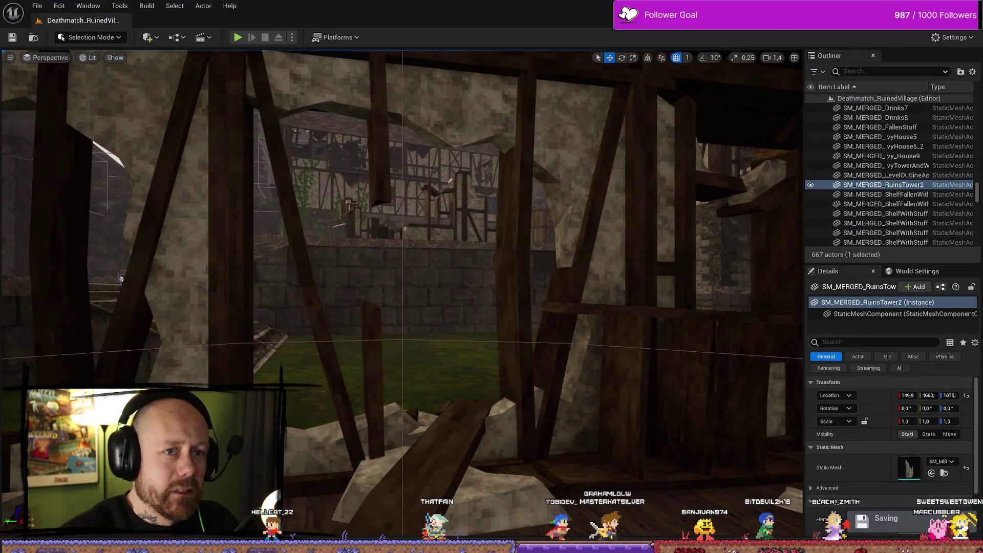
# Step: In BP_Bullet's Handle Hit graph, select the GET and Server Play Impact Effects nodes
pyautogui.hotkey('alt', 'Tab')
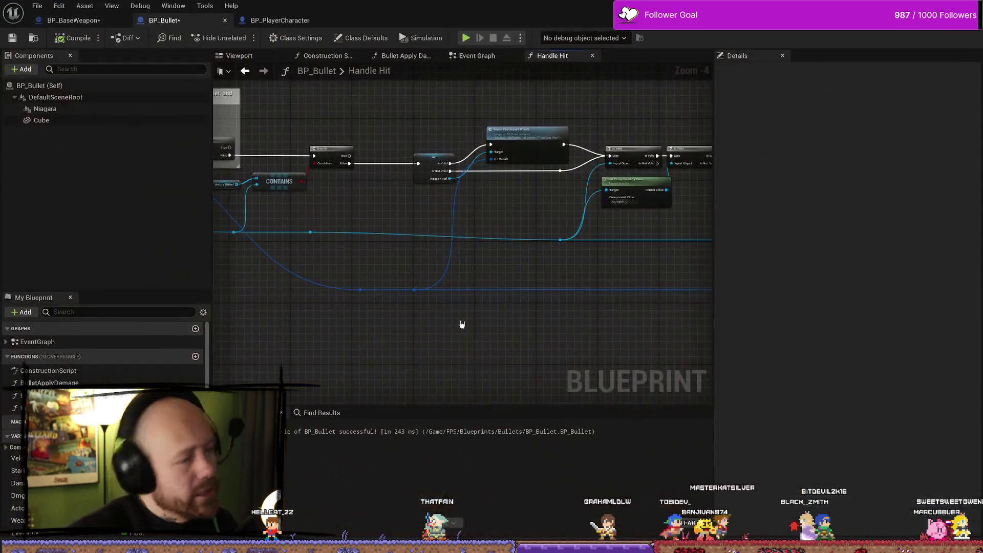
pyautogui.moveTo(385, 208); pyautogui.dragTo(474, 274)
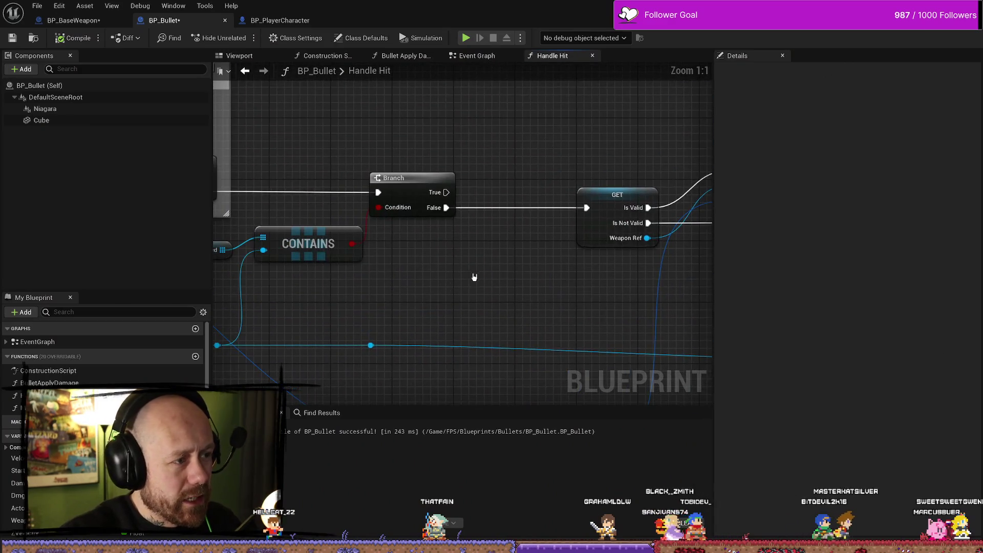
pyautogui.scroll(-4, 474, 274)
pyautogui.scroll(2, 496, 208)
pyautogui.moveTo(532, 179); pyautogui.dragTo(428, 244)
pyautogui.moveTo(456, 121)
pyautogui.mouseDown()
pyautogui.moveTo(317, 172)
pyautogui.moveTo(429, 175)
pyautogui.mouseUp()
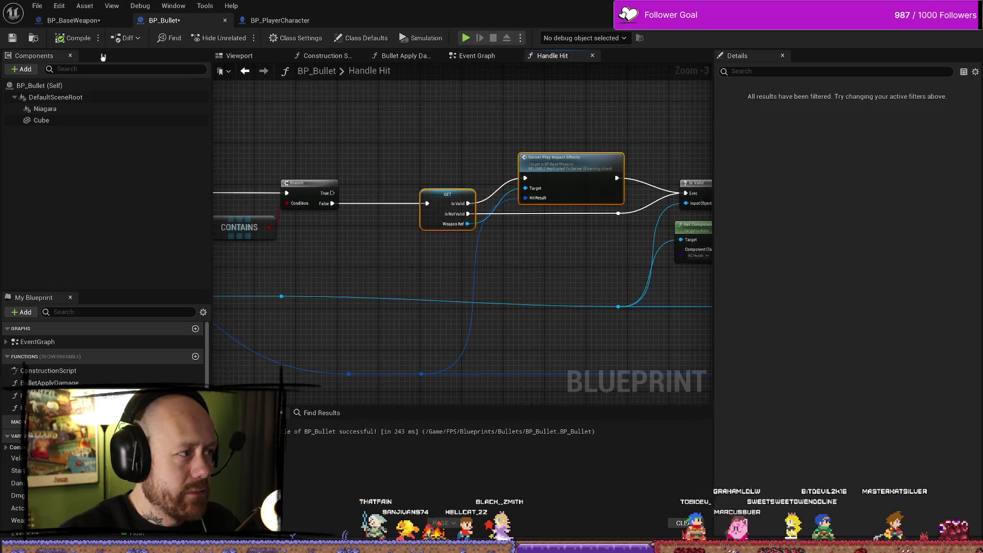
# Step: Recompile BP_Bullet, save all blueprints, and go to BP_PlayerCharacter's Health&Death Graph
pyautogui.click(73, 38)
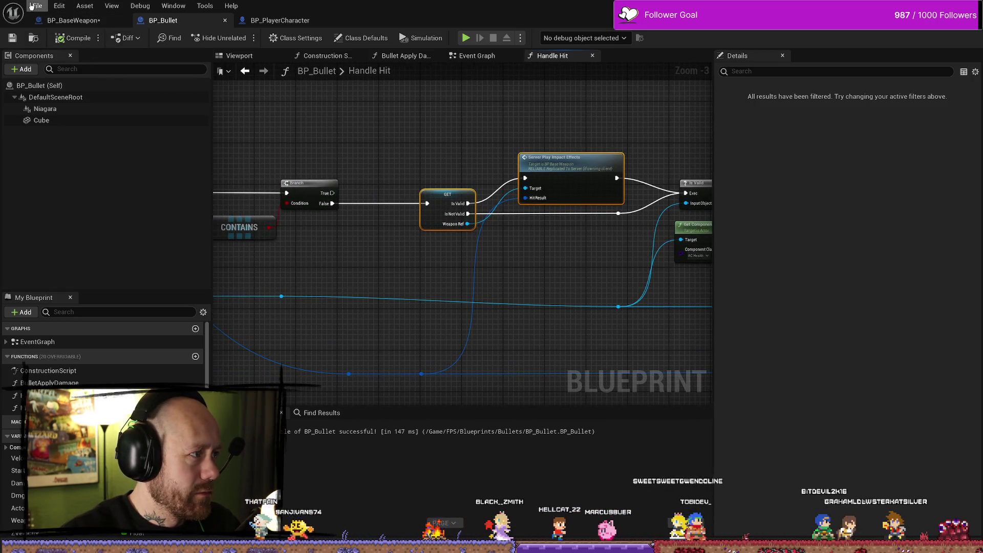
pyautogui.click(73, 20)
pyautogui.hotkey('ctrl', 's')
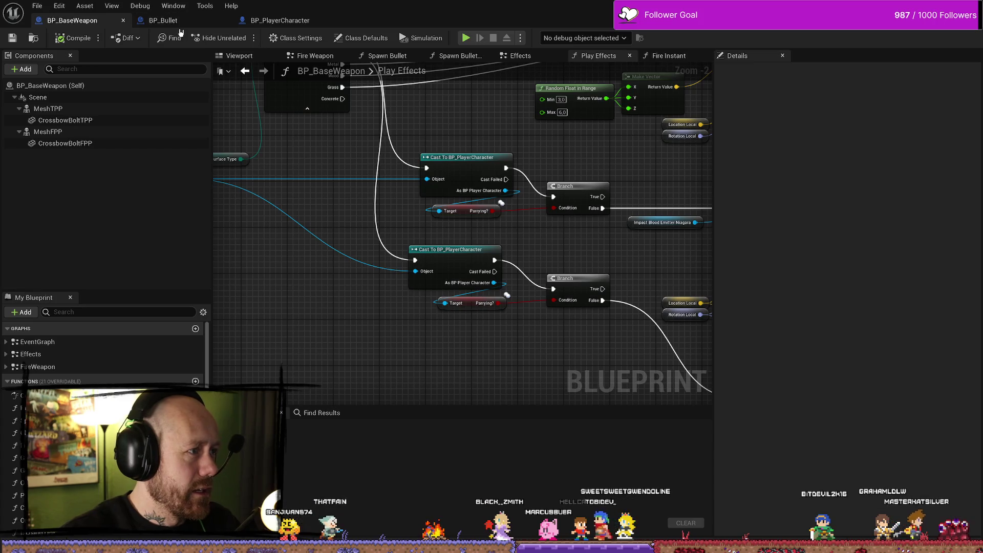
pyautogui.click(279, 20)
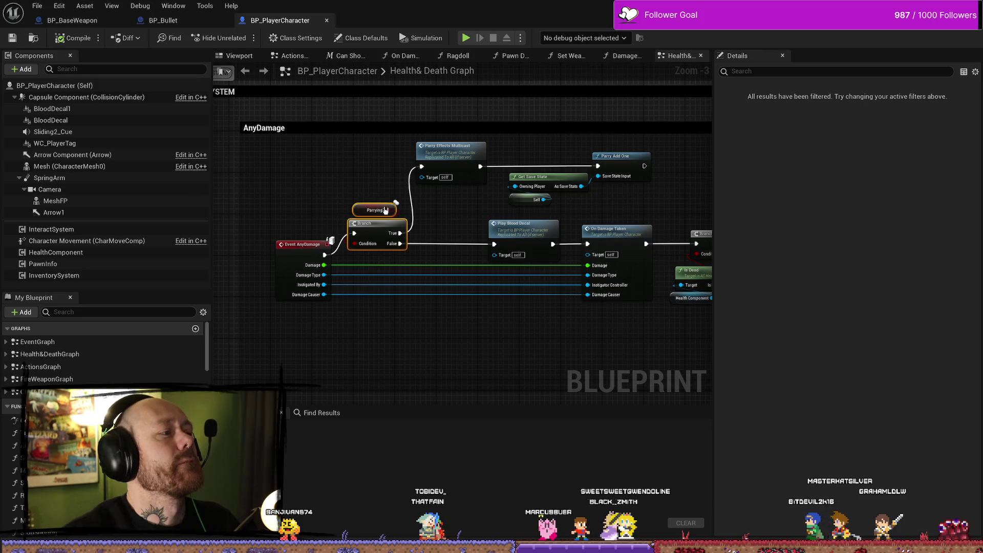
# Step: Find all blueprint references to Parrying? and jump to the SET Parrying? node under SetParrying
pyautogui.click(365, 208)
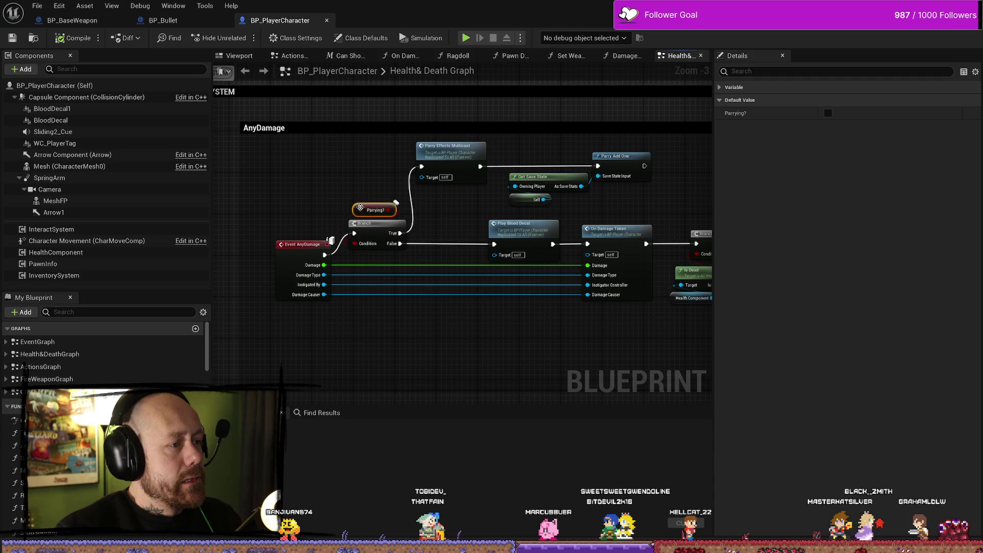
pyautogui.rightClick(360, 207)
pyautogui.click(420, 290)
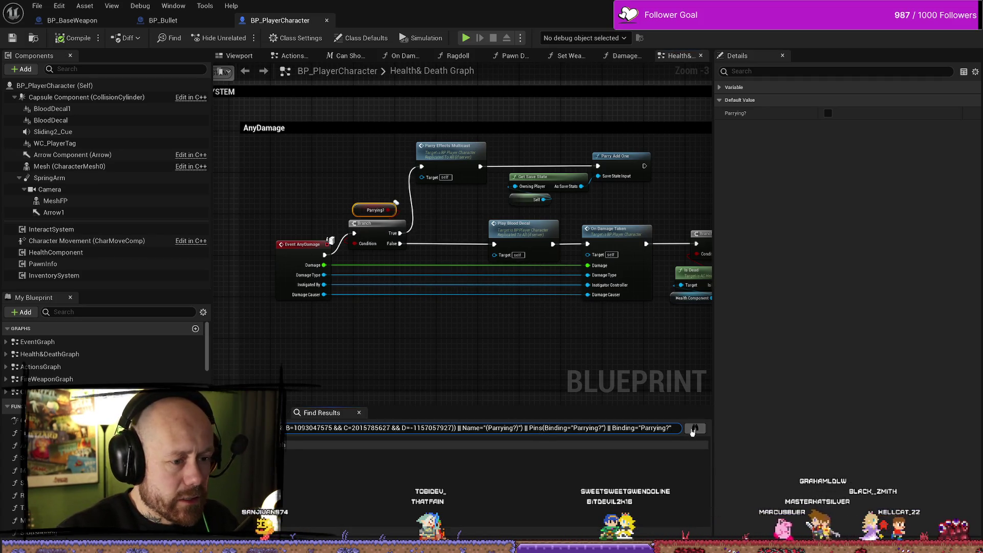
pyautogui.click(694, 428)
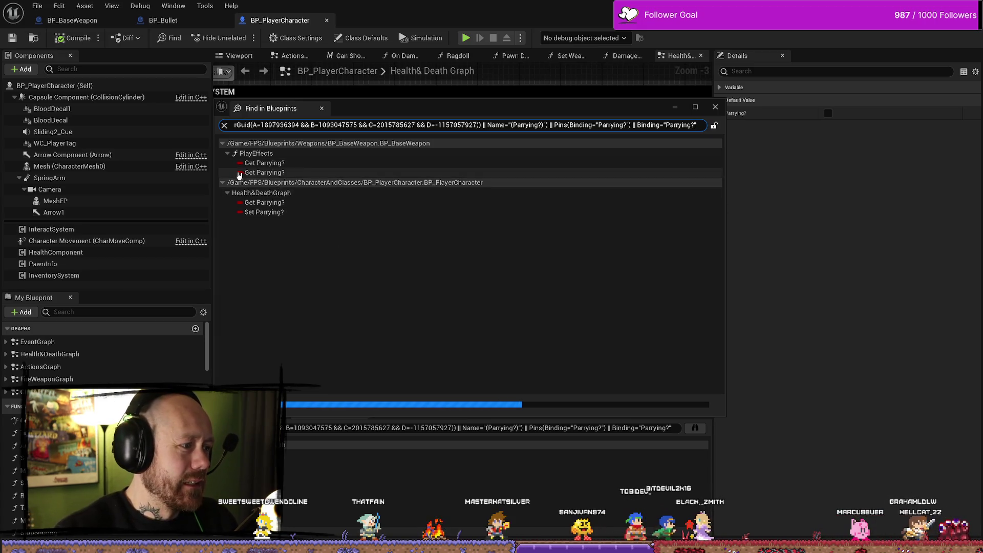
pyautogui.doubleClick(282, 217)
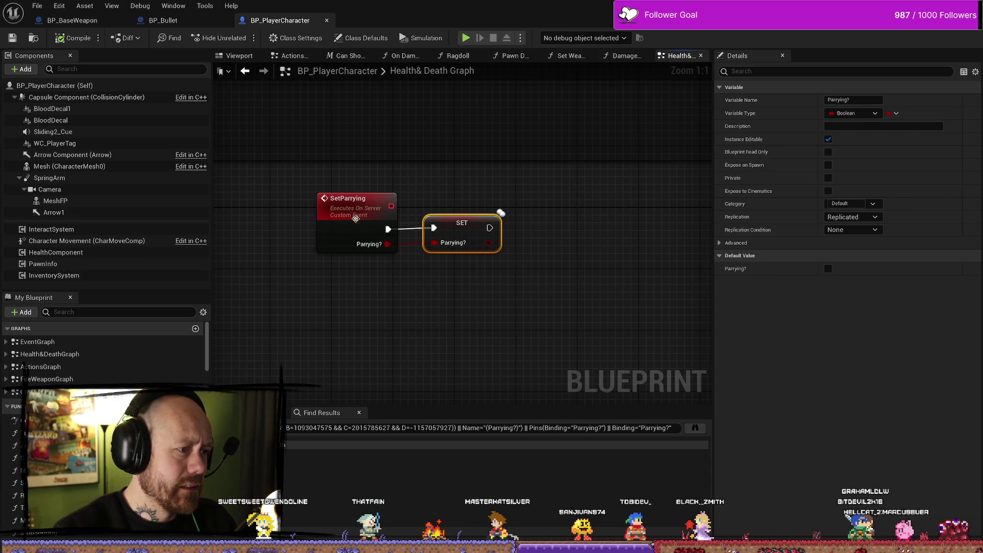
pyautogui.click(356, 218)
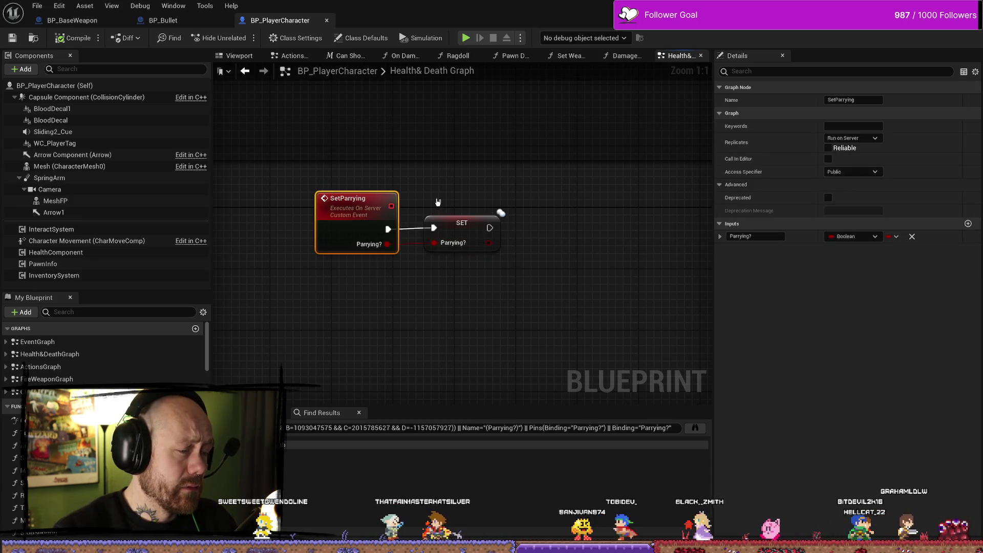
pyautogui.scroll(-7, 437, 203)
pyautogui.scroll(5, 486, 231)
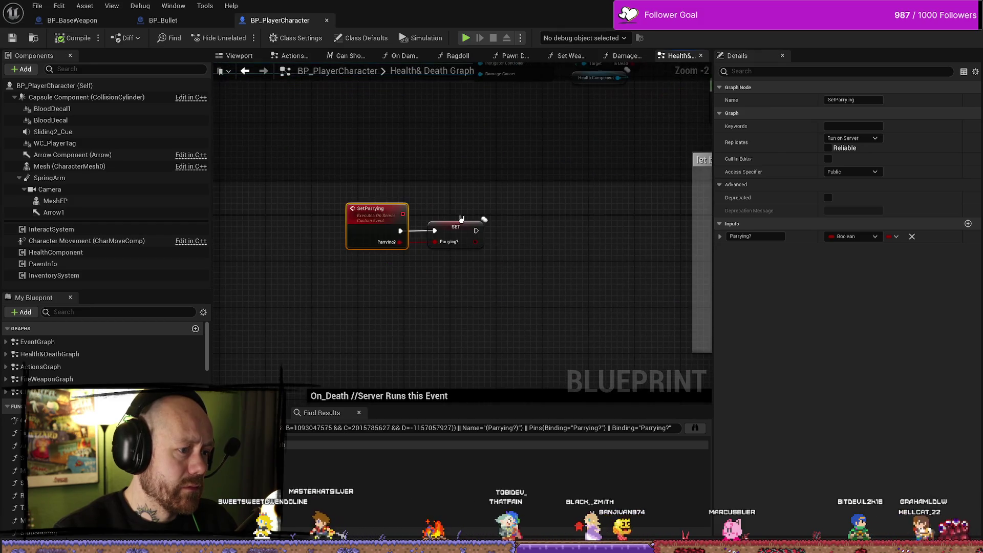
pyautogui.scroll(2, 457, 223)
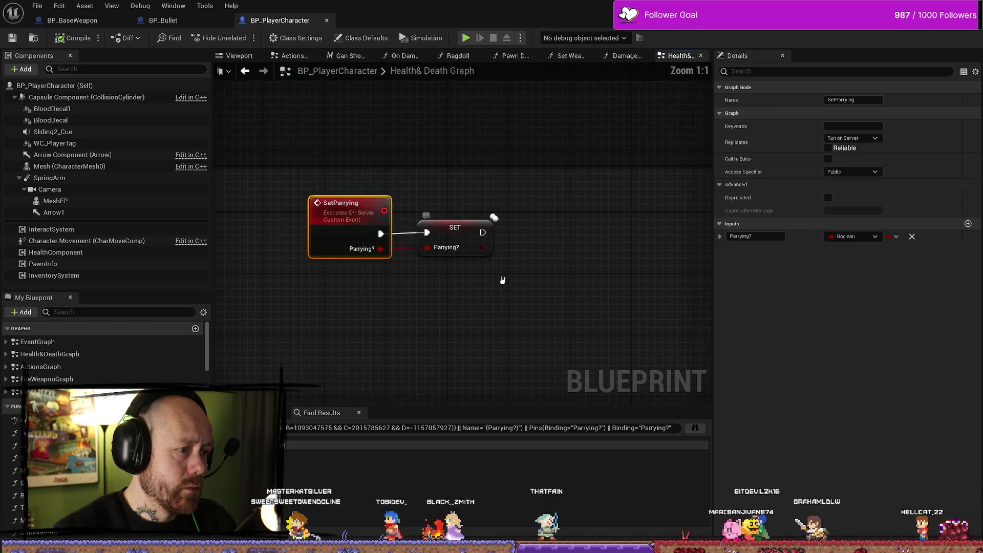
pyautogui.scroll(-1, 502, 280)
pyautogui.moveTo(486, 237); pyautogui.dragTo(555, 233)
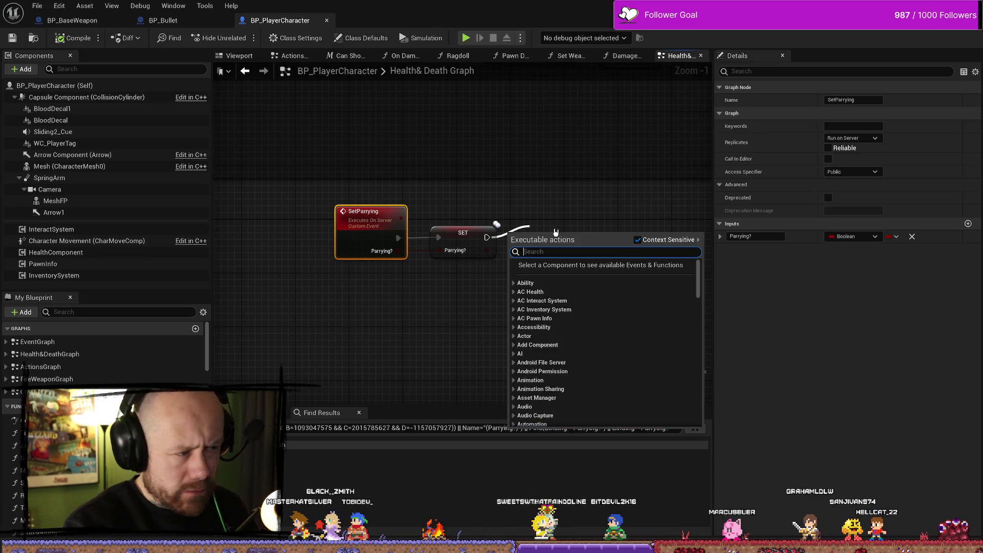
pyautogui.click(417, 225)
pyautogui.rightClick(382, 209)
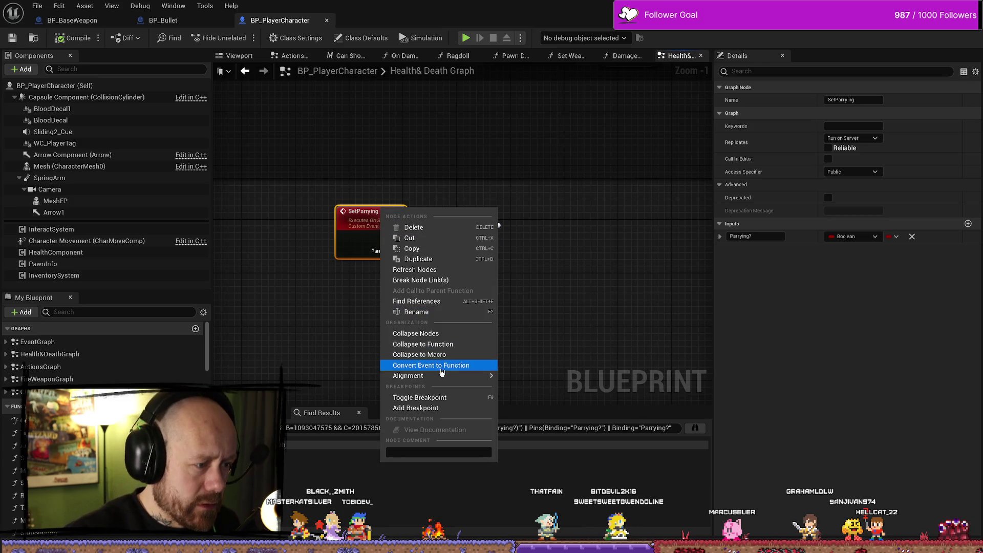
pyautogui.click(418, 303)
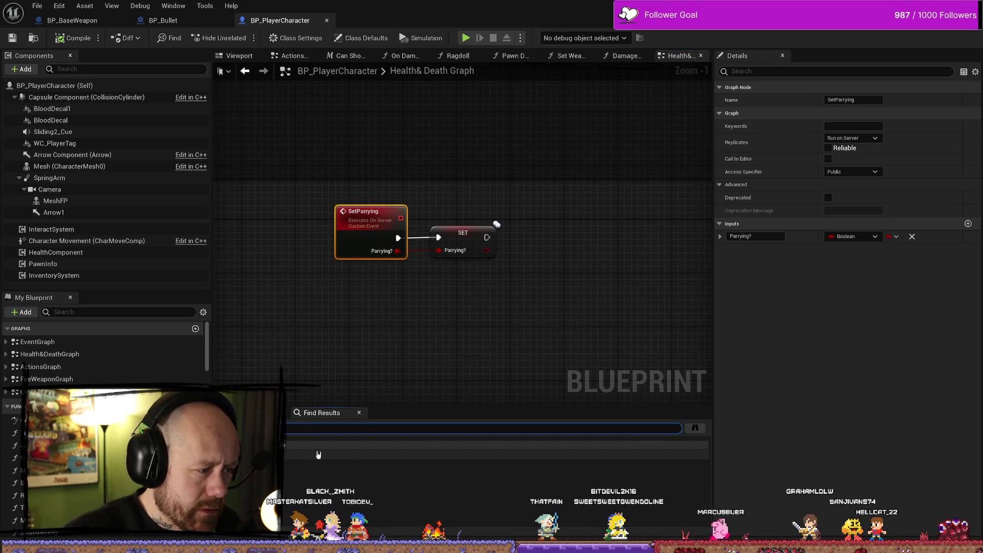
pyautogui.click(348, 454)
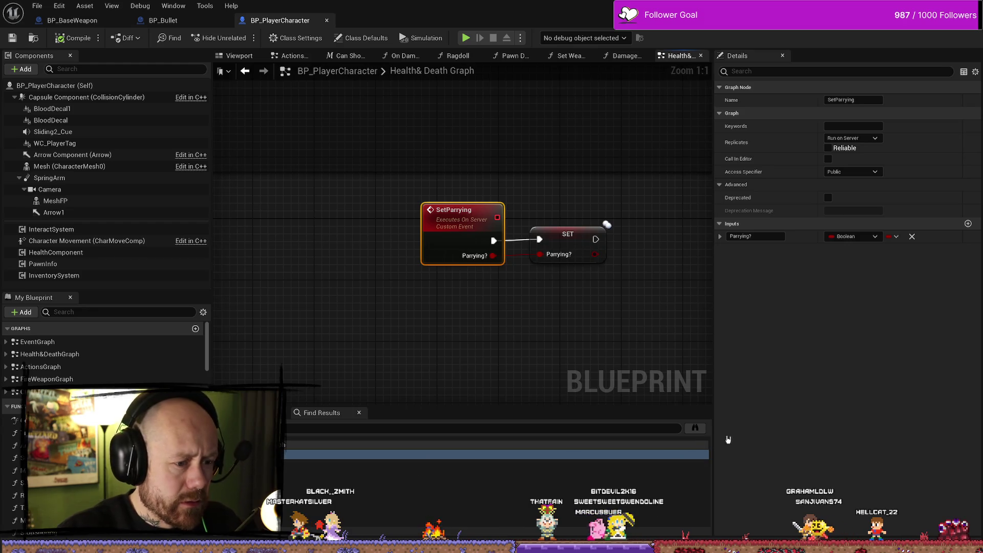
pyautogui.click(694, 427)
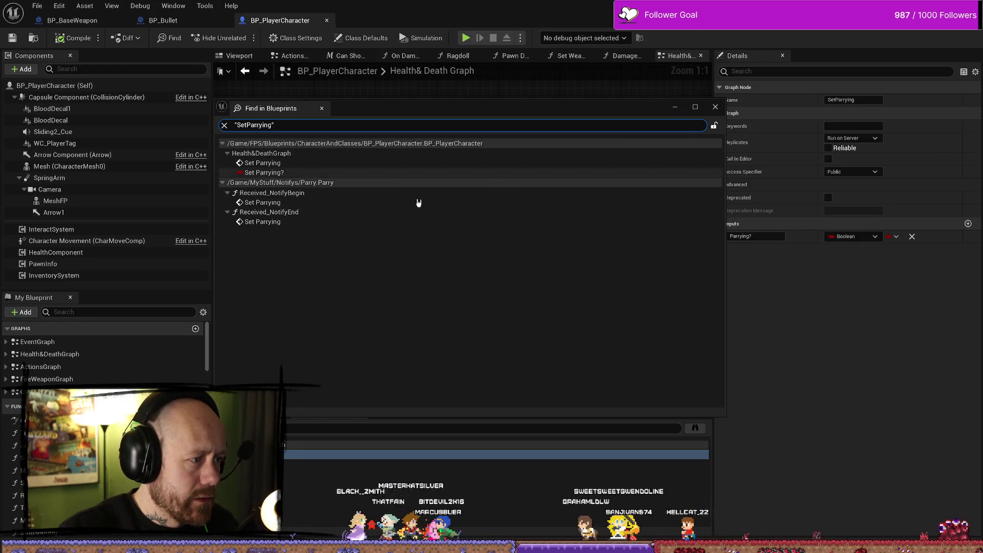
pyautogui.doubleClick(409, 163)
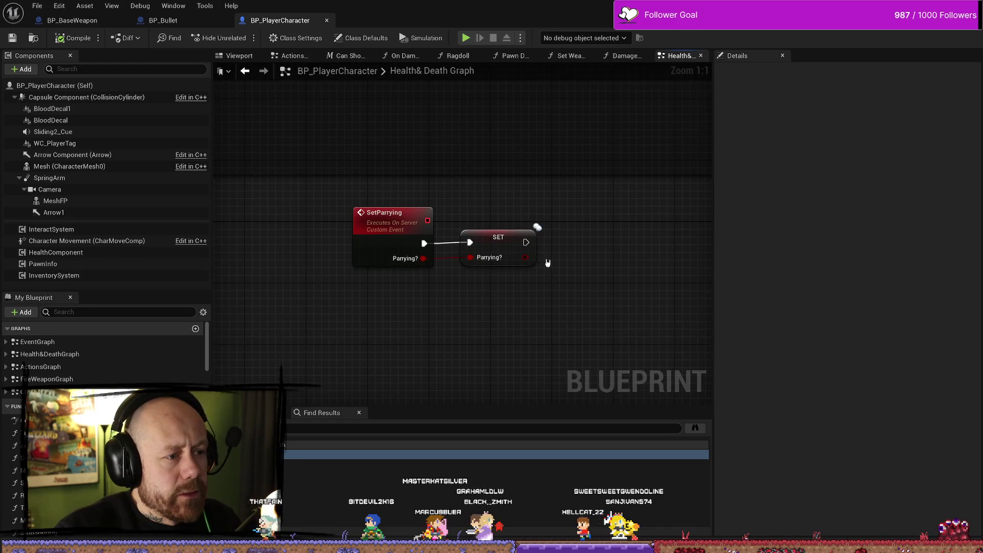
# Step: Add a Print String node after SET Parrying? and replace its message with ItsOver
pyautogui.moveTo(606, 292); pyautogui.dragTo(565, 262)
pyautogui.write('print')
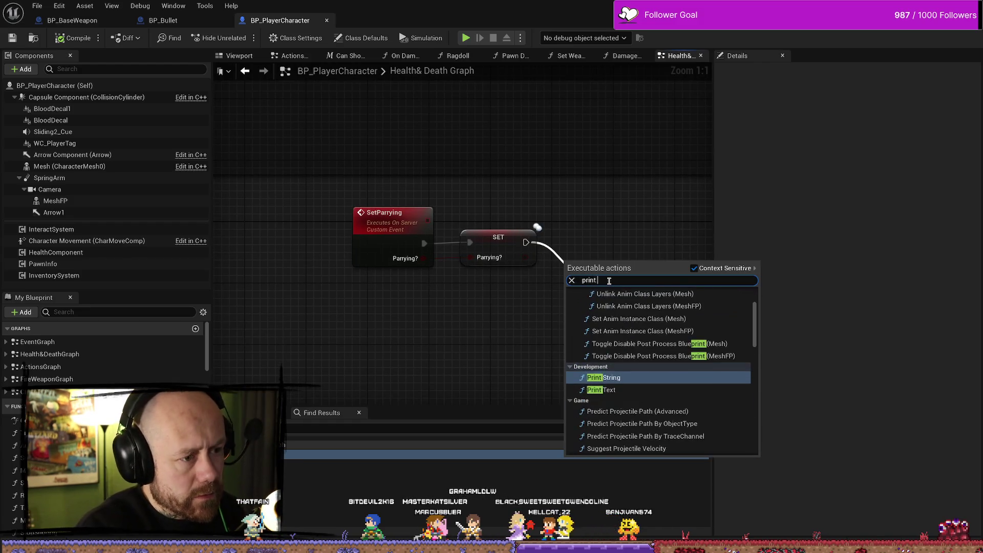
pyautogui.write(' its over')
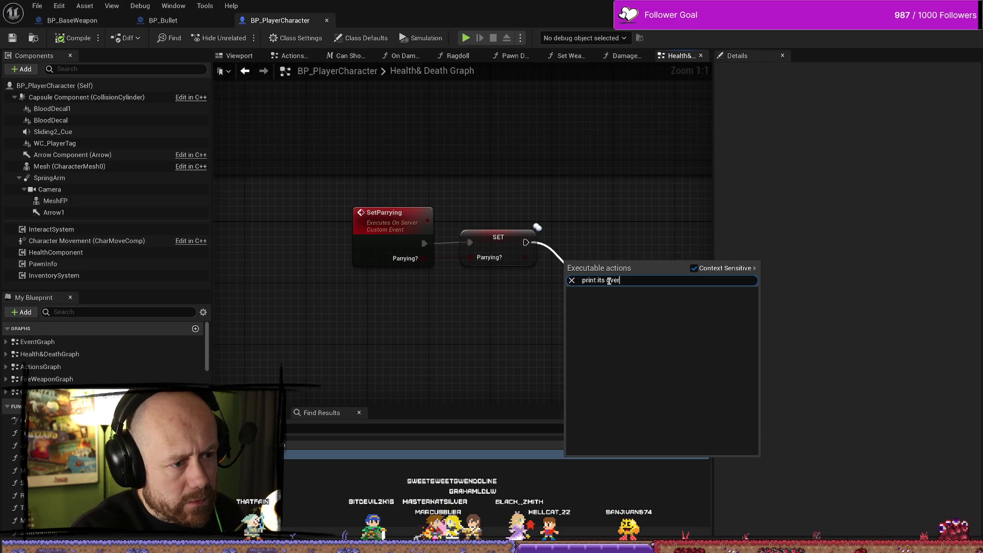
pyautogui.press('BackSpace')
pyautogui.press('BackSpace')
pyautogui.press('BackSpace')
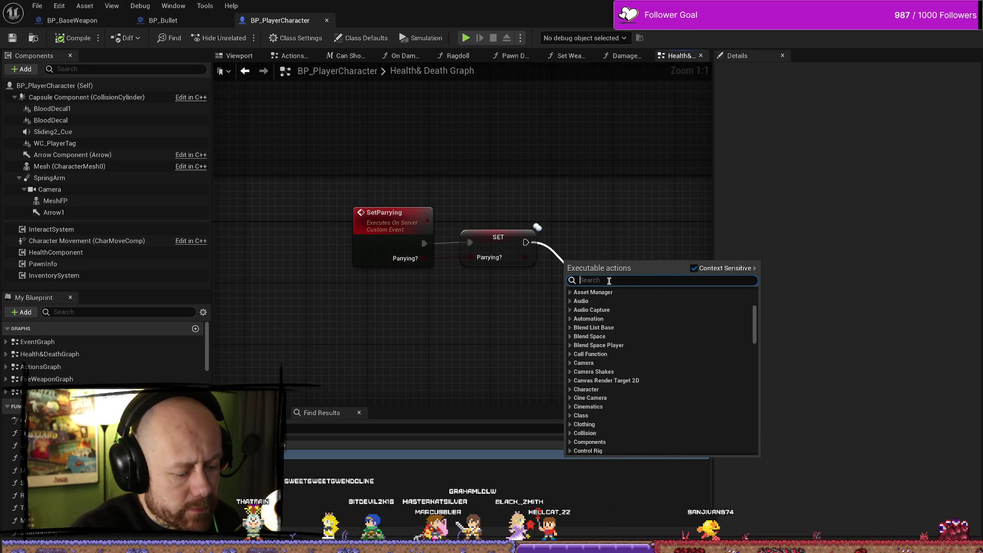
pyautogui.write('printst')
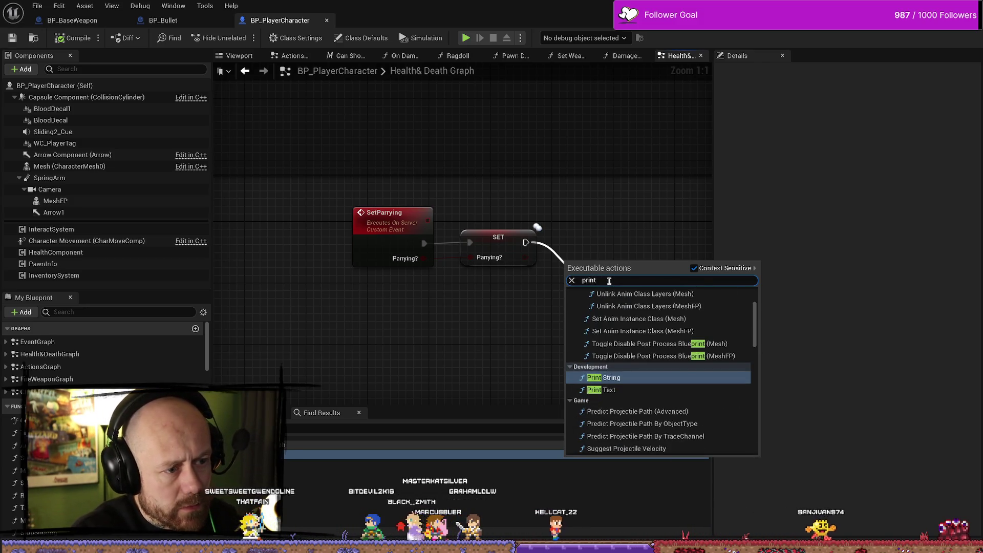
pyautogui.press('Return')
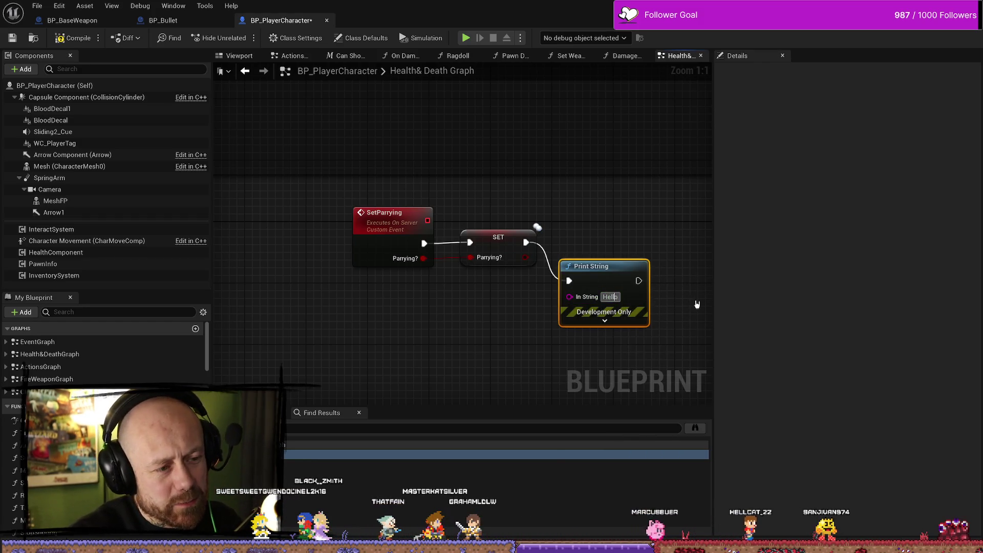
pyautogui.press('BackSpace')
pyautogui.write('ItsOver')
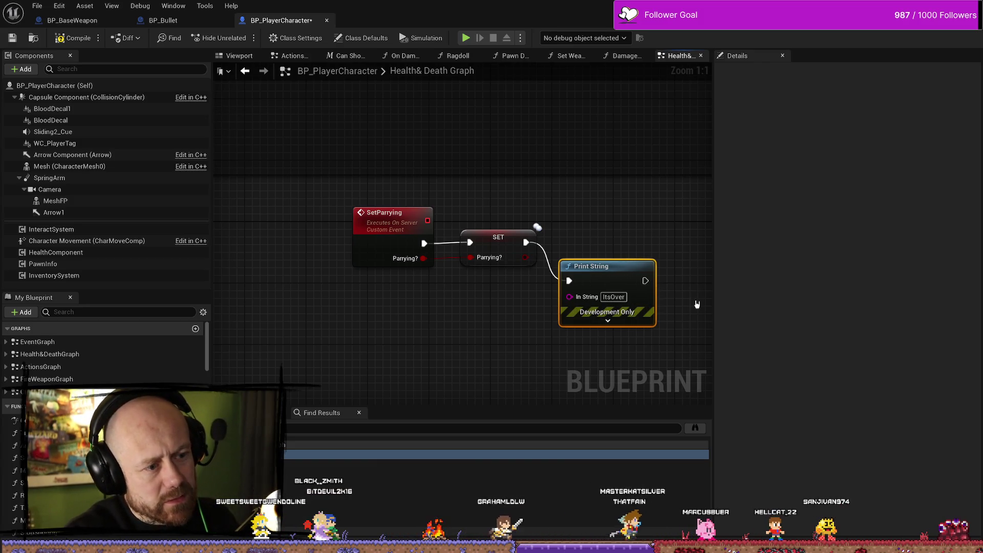
# Step: Make the Print String text colour red, align it with SET, and compile
pyautogui.click(608, 320)
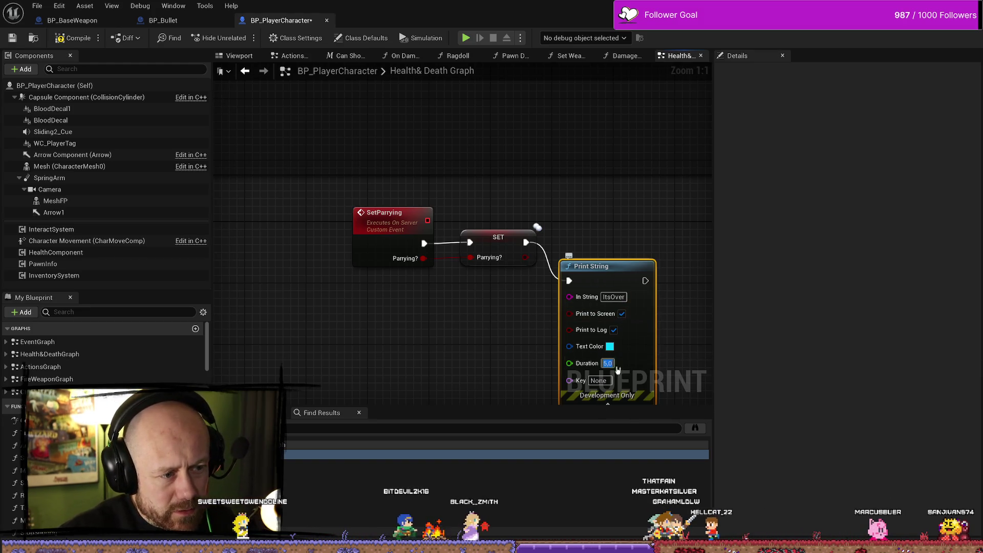
pyautogui.click(610, 346)
pyautogui.moveTo(711, 482); pyautogui.dragTo(629, 482)
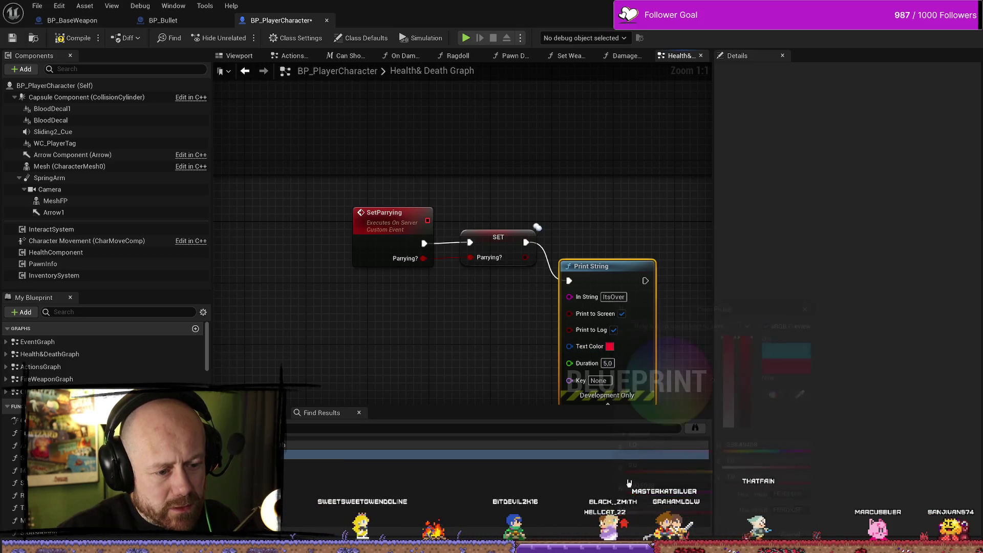
pyautogui.press('q')
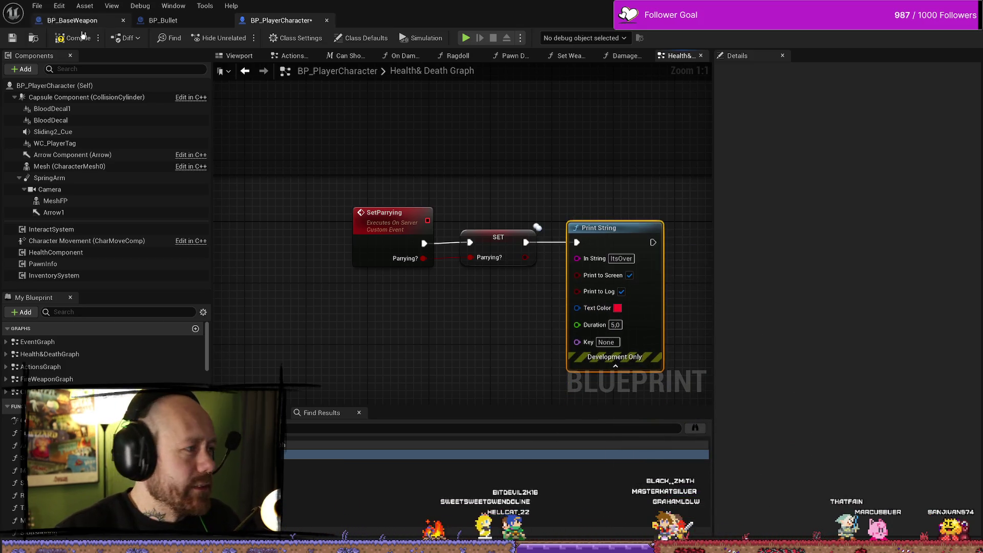
pyautogui.press('F7')
# Step: Recentre the SetParrying nodes and nudge Print String slightly right
pyautogui.scroll(-8, 275, 225)
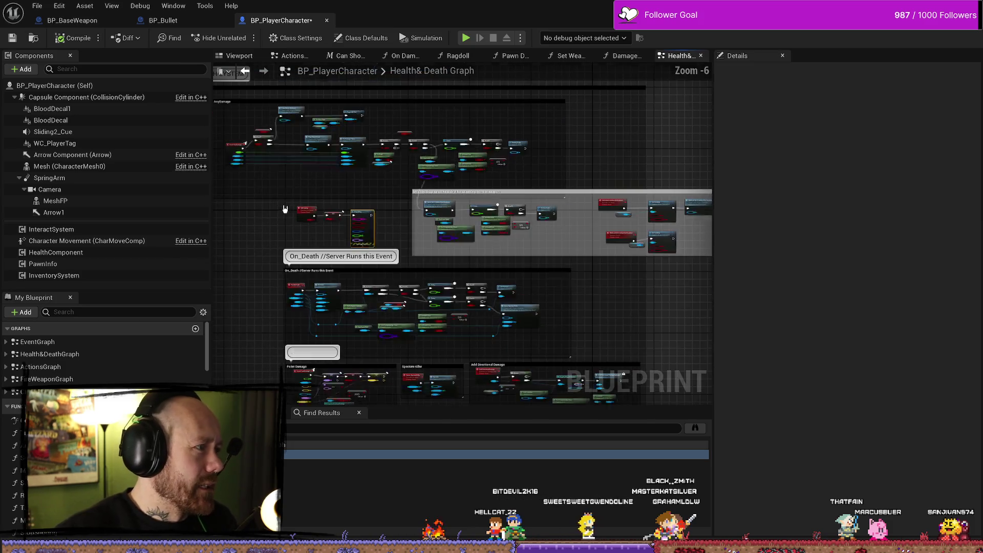
pyautogui.scroll(6, 456, 279)
pyautogui.moveTo(456, 279); pyautogui.dragTo(366, 223)
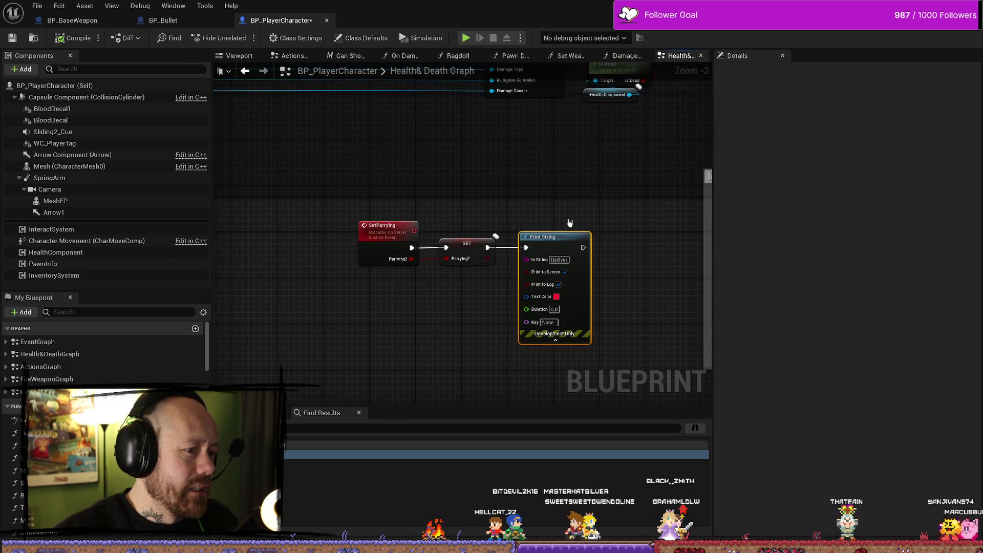
pyautogui.moveTo(555, 233); pyautogui.dragTo(560, 234)
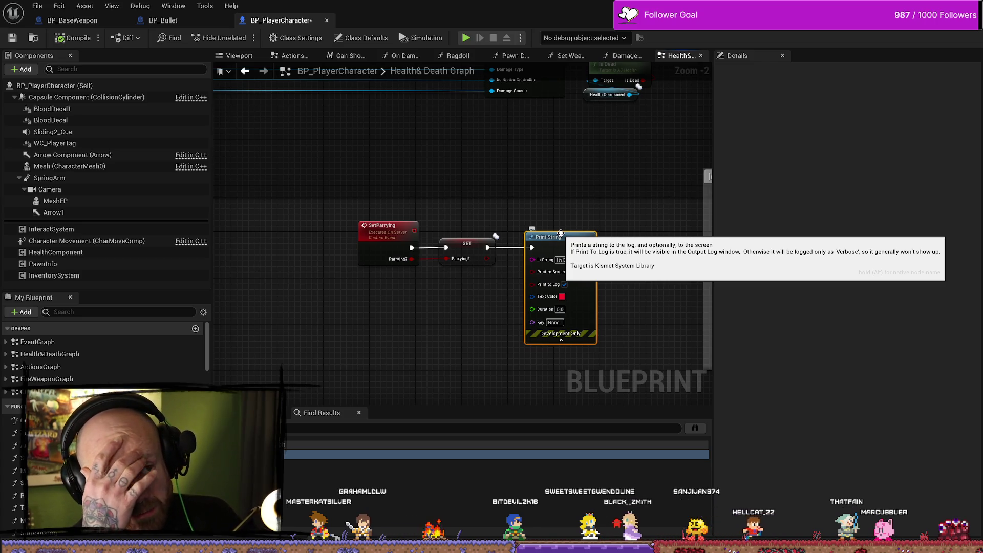
pyautogui.click(207, 20)
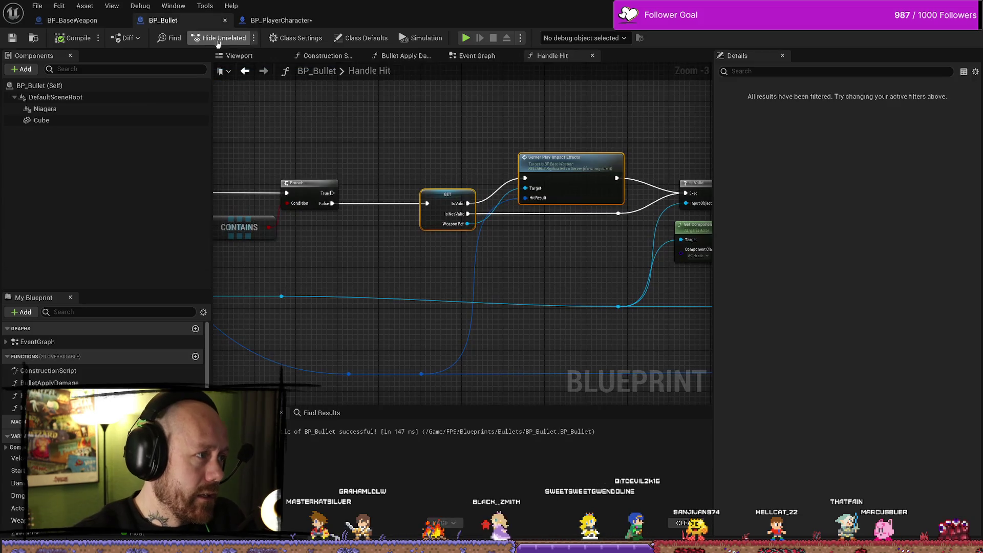
# Step: Pan across BP_Bullet's Handle Hit graph, then bring up BP_BaseWeapon's Fire Weapon graph
pyautogui.scroll(-2, 464, 144)
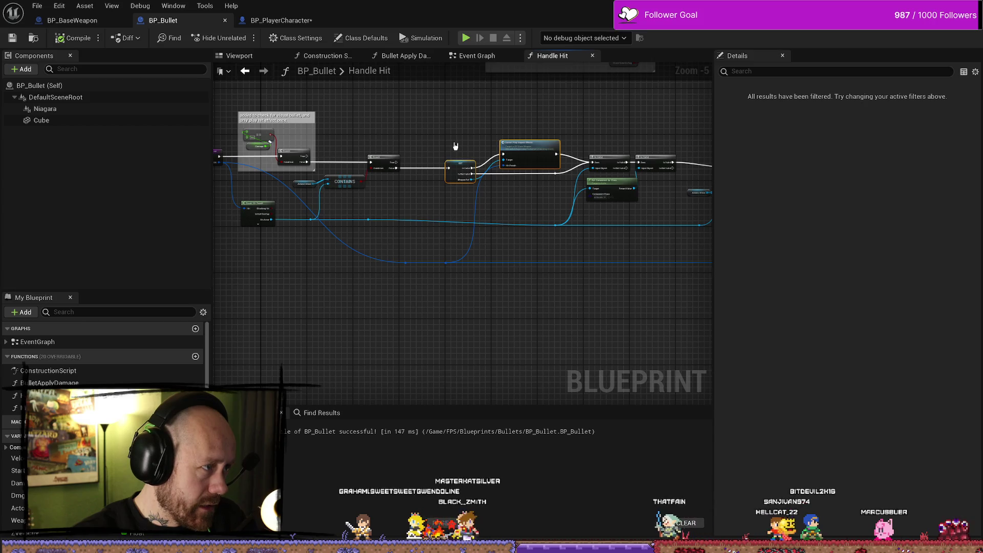
pyautogui.moveTo(446, 129); pyautogui.dragTo(446, 145)
pyautogui.click(538, 219)
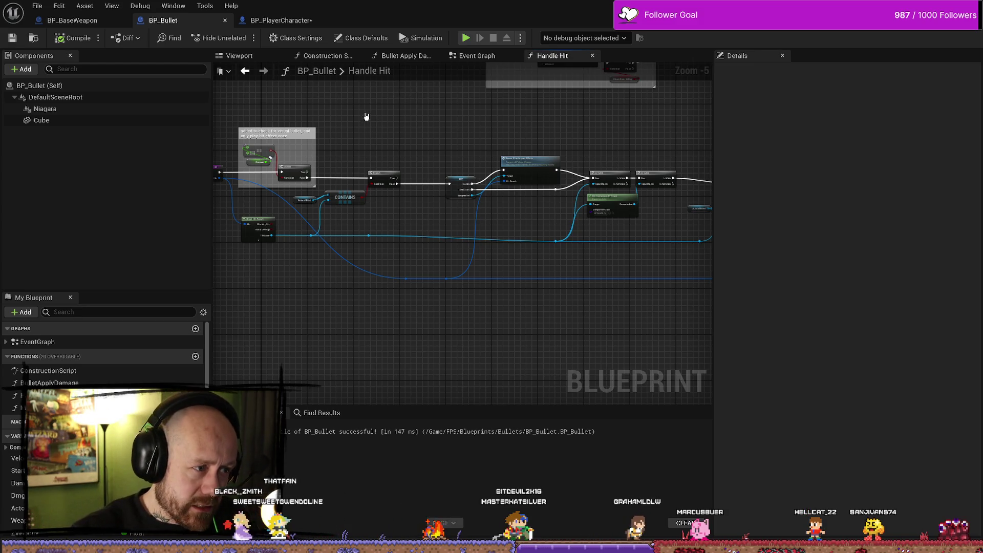
pyautogui.moveTo(366, 117)
pyautogui.mouseDown()
pyautogui.moveTo(531, 132)
pyautogui.moveTo(362, 154)
pyautogui.moveTo(524, 153)
pyautogui.moveTo(500, 149)
pyautogui.mouseUp()
pyautogui.hotkey('ctrl', 'Tab')
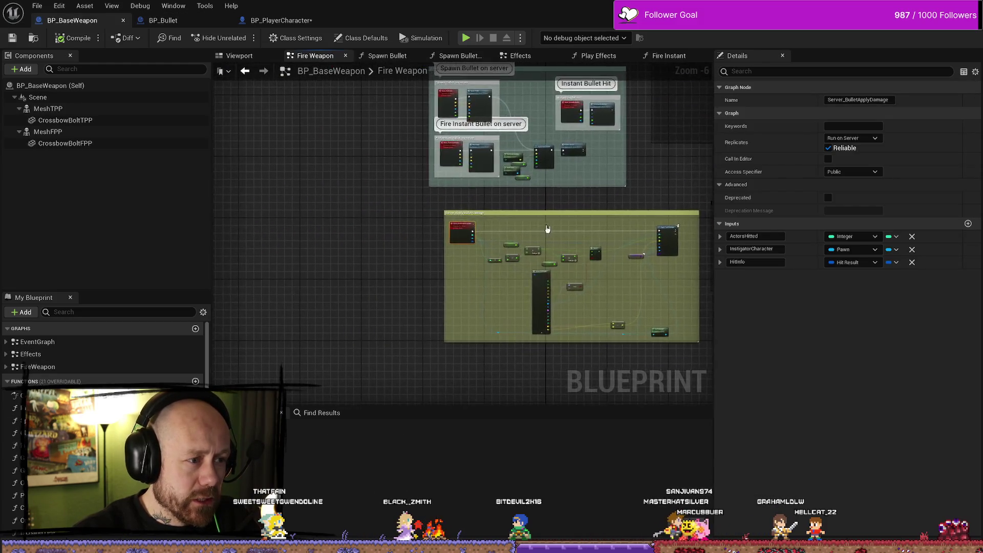
# Step: Scroll BP_BaseWeapon's graph to view the upper comment groups
pyautogui.scroll(4, 547, 229)
pyautogui.scroll(-2, 616, 195)
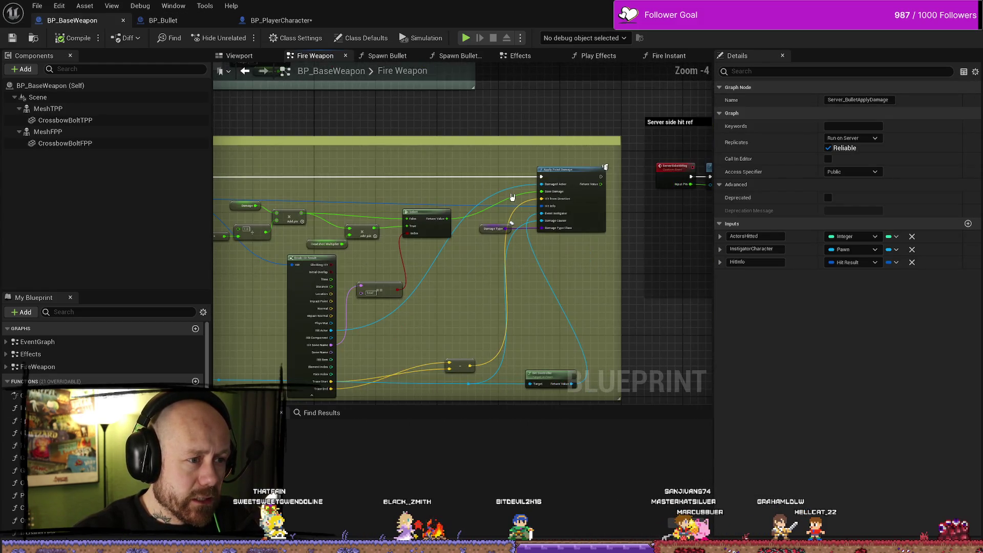
pyautogui.scroll(-2, 540, 160)
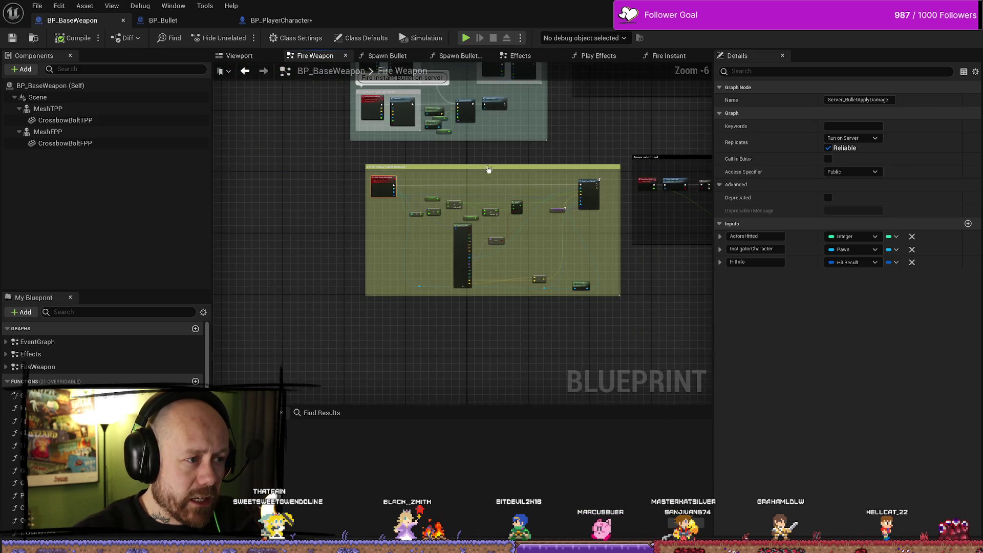
pyautogui.moveTo(489, 168); pyautogui.dragTo(423, 137)
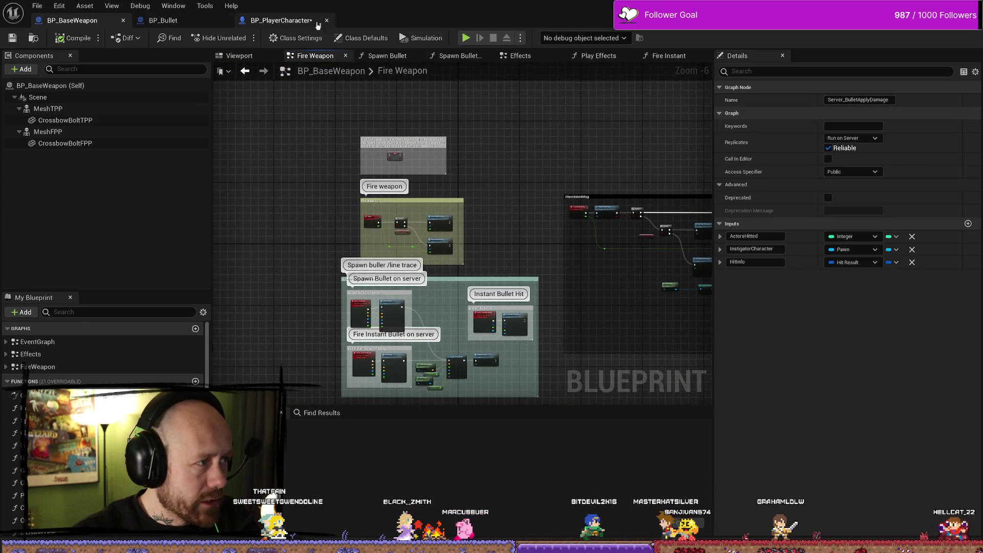
# Step: In BP_Bullet's Handle Hit, locate Server Play Impact Effects and open its event definition
pyautogui.click(281, 20)
pyautogui.click(162, 20)
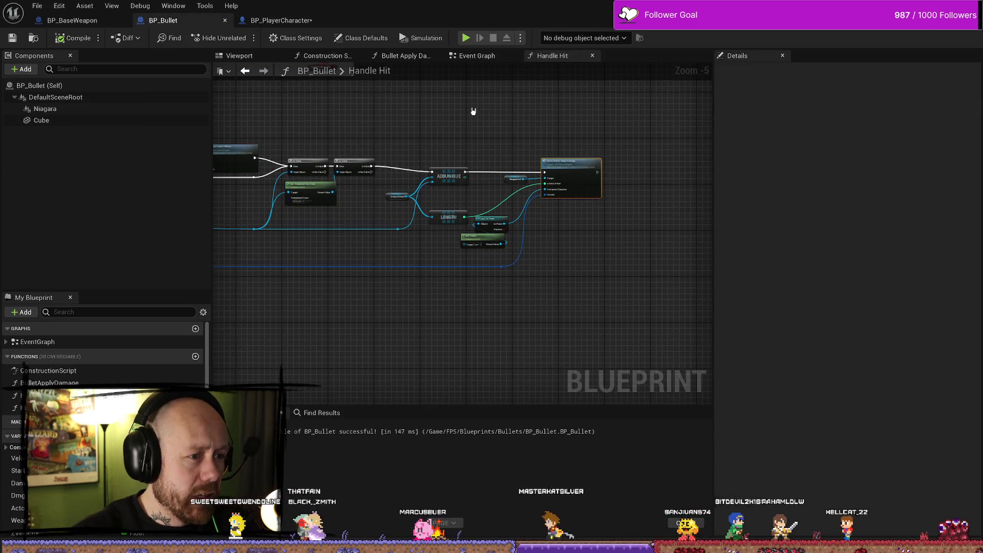
pyautogui.moveTo(471, 110)
pyautogui.mouseDown()
pyautogui.moveTo(527, 127)
pyautogui.moveTo(617, 128)
pyautogui.moveTo(629, 141)
pyautogui.mouseUp()
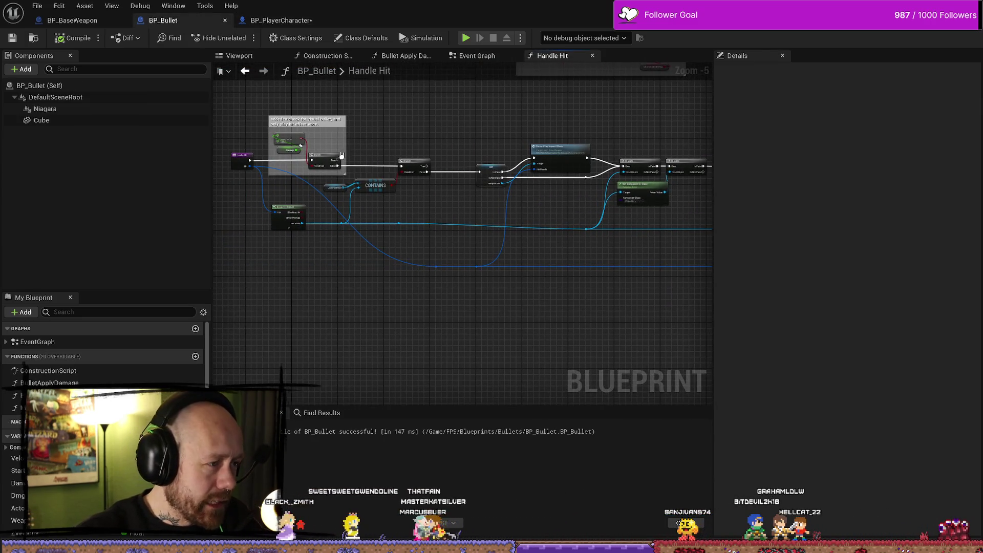
pyautogui.scroll(2, 531, 154)
pyautogui.moveTo(531, 154); pyautogui.dragTo(426, 154)
pyautogui.scroll(1, 376, 159)
pyautogui.scroll(-2, 375, 159)
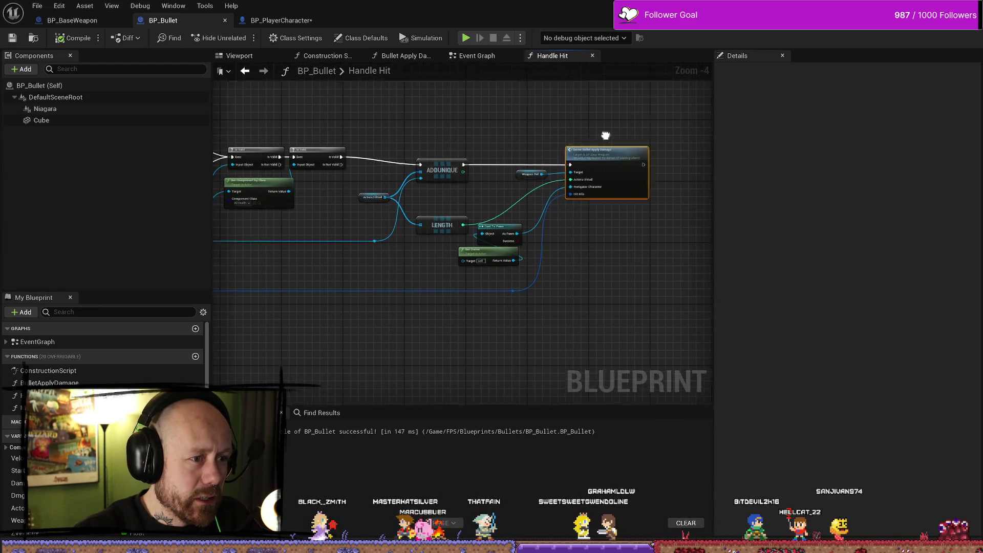
pyautogui.moveTo(287, 128); pyautogui.dragTo(497, 132)
pyautogui.doubleClick(359, 135)
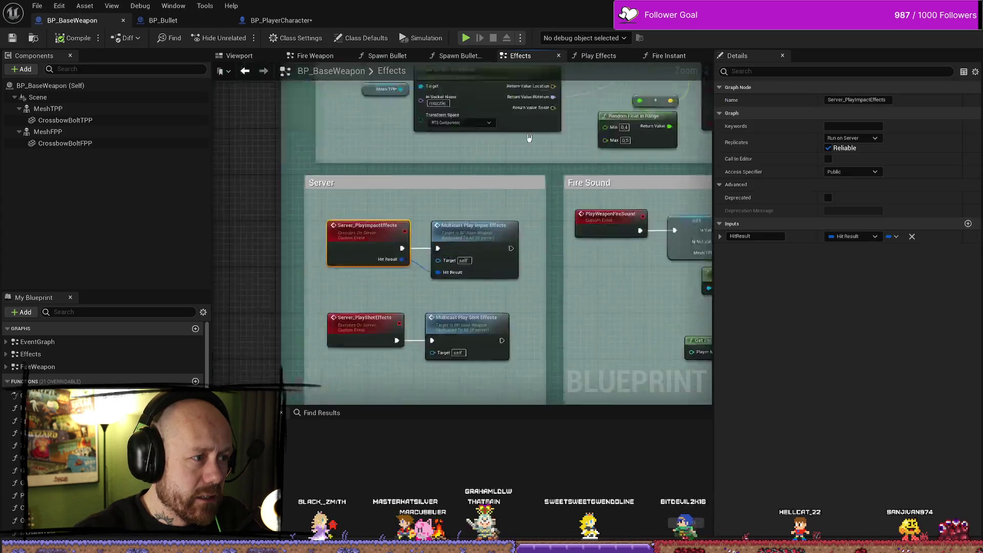
# Step: Follow the multicast into Play Effects and select both player-character casts with their Parrying? checks
pyautogui.scroll(-3, 633, 215)
pyautogui.doubleClick(445, 230)
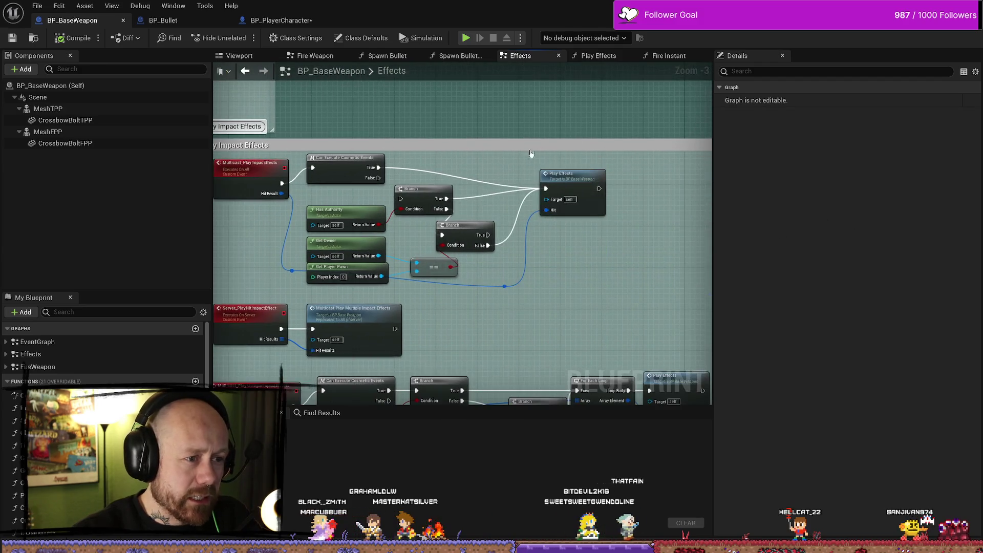
pyautogui.doubleClick(572, 177)
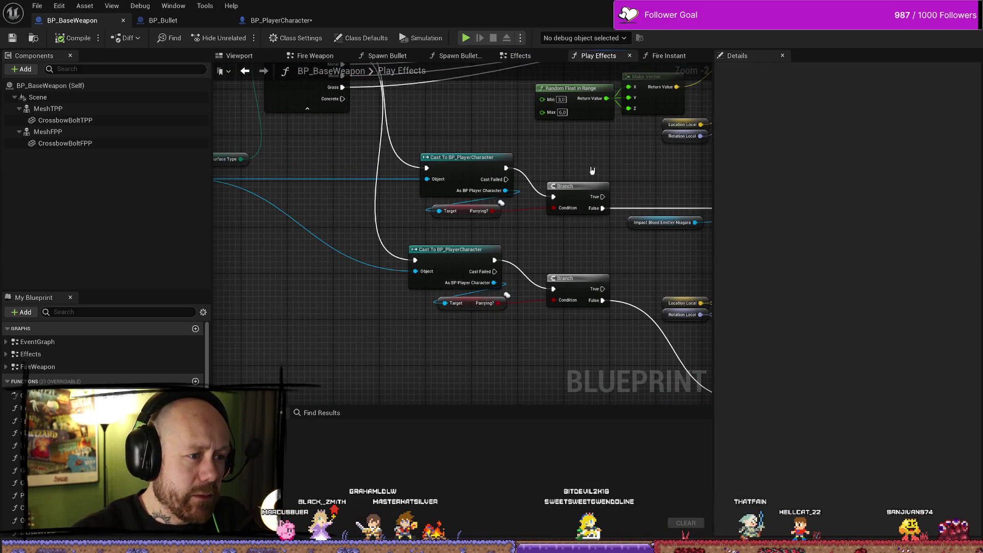
pyautogui.moveTo(496, 167); pyautogui.dragTo(428, 336)
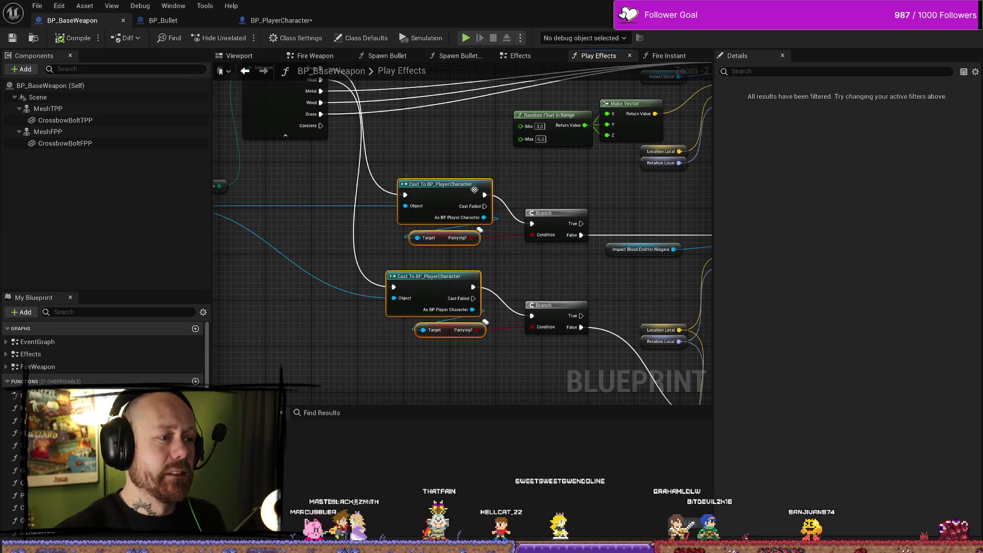
pyautogui.scroll(-2, 421, 283)
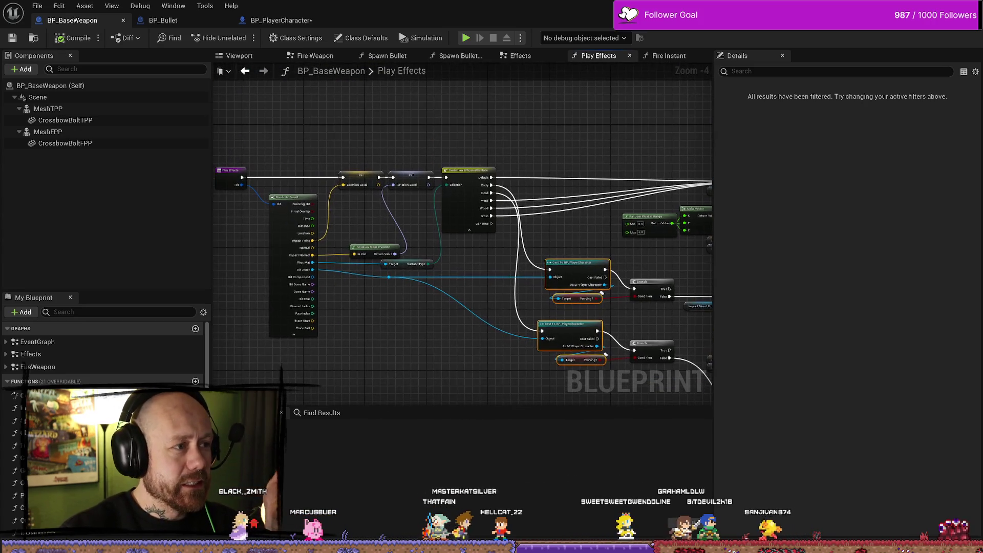
pyautogui.moveTo(308, 230); pyautogui.dragTo(400, 254)
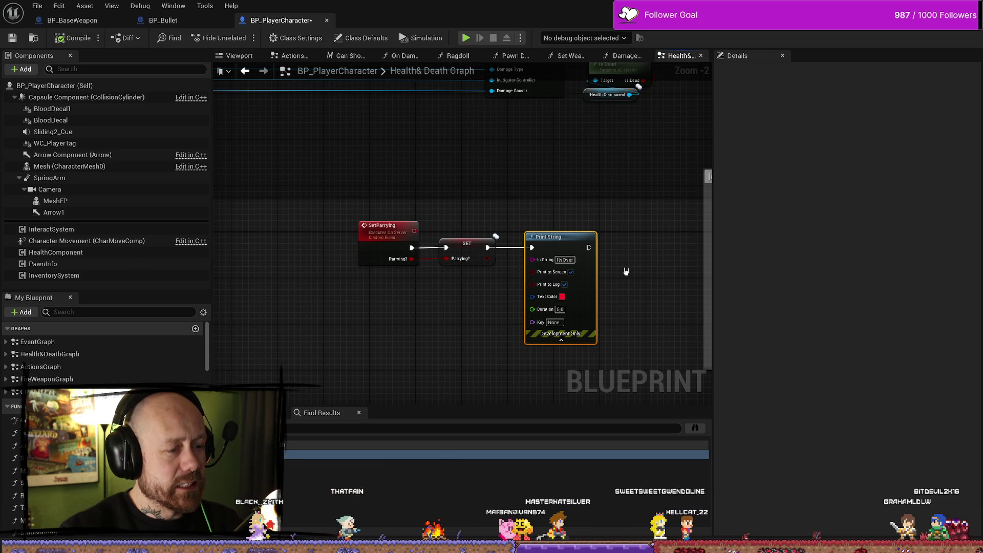
# Step: Save all modified blueprints via File > Save All and return to the Deathmatch_RuinedVillage level editor
pyautogui.click(36, 6)
pyautogui.click(67, 65)
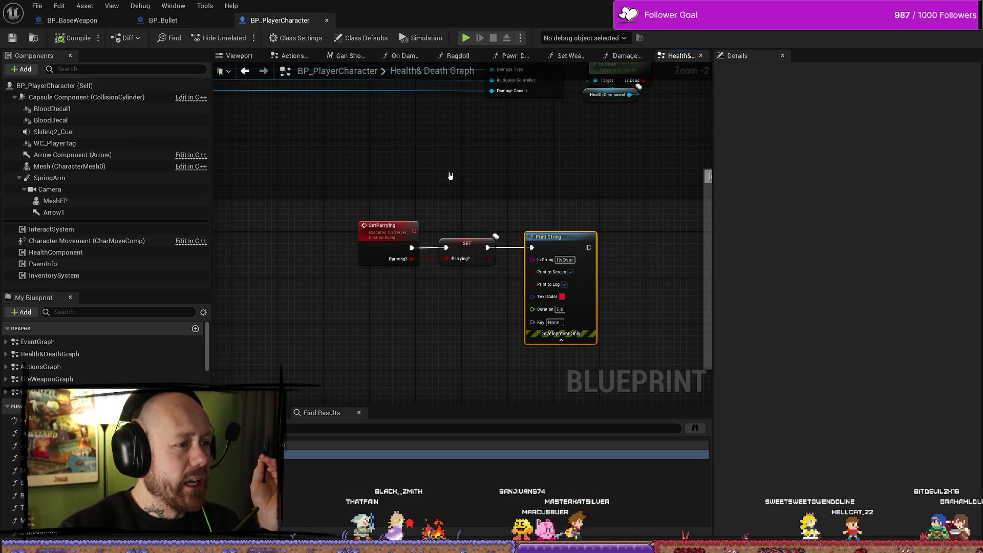
pyautogui.click(173, 6)
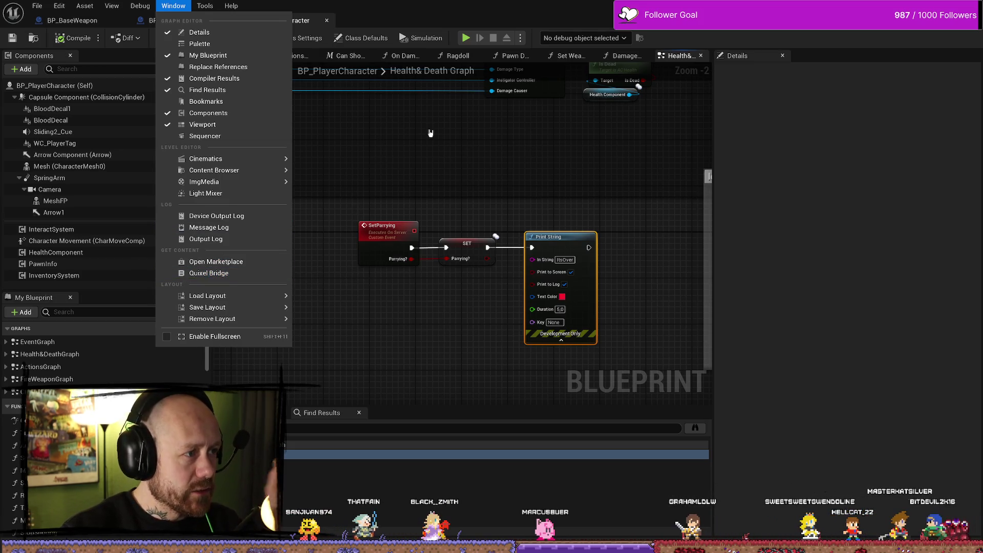
pyautogui.click(343, 31)
pyautogui.click(34, 7)
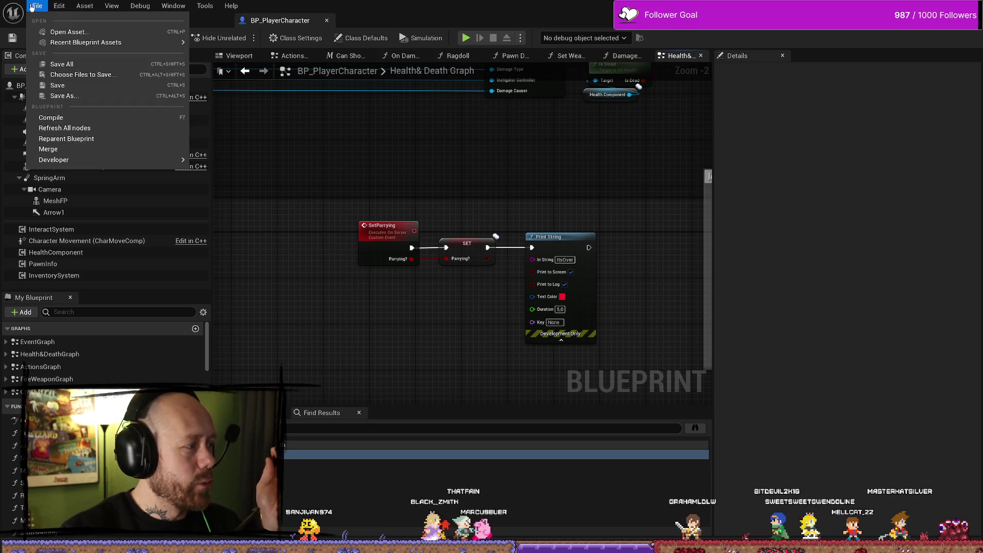
pyautogui.click(67, 67)
pyautogui.hotkey('alt', 'Tab')
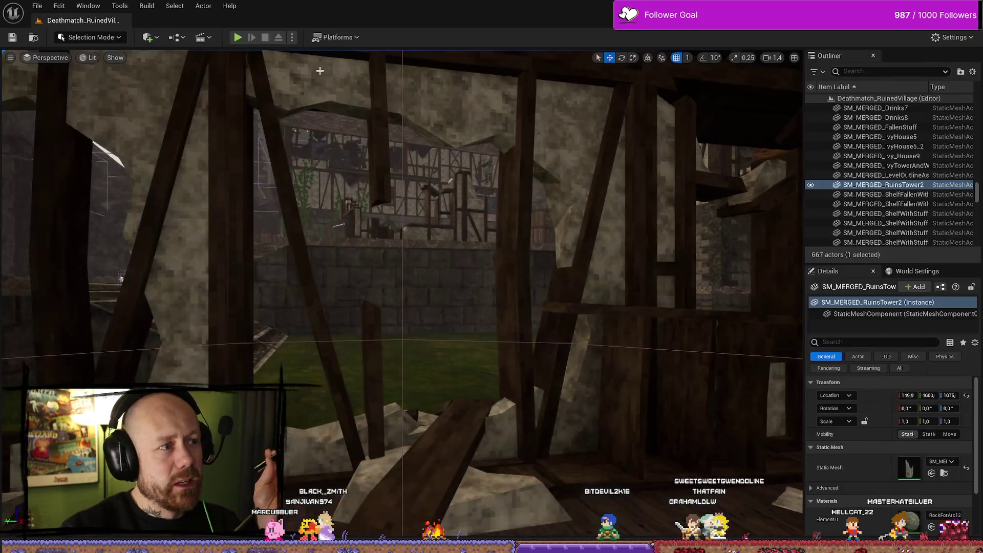
# Step: Package the project for Windows into D:\UnrealProjects\BloodspillPackaged\ForTesting\Windows, then return to BP_PlayerCharacter
pyautogui.click(147, 5)
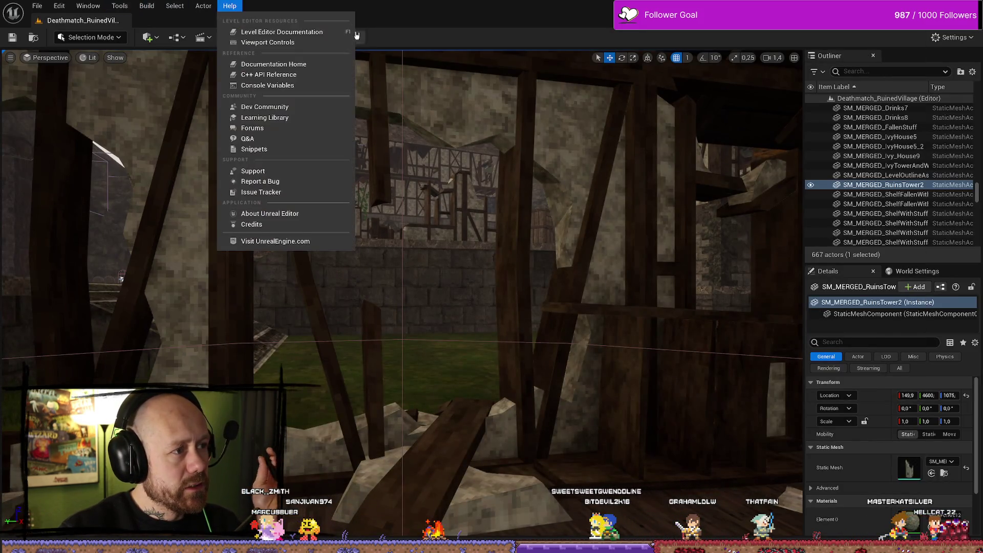
pyautogui.click(336, 37)
pyautogui.click(336, 37)
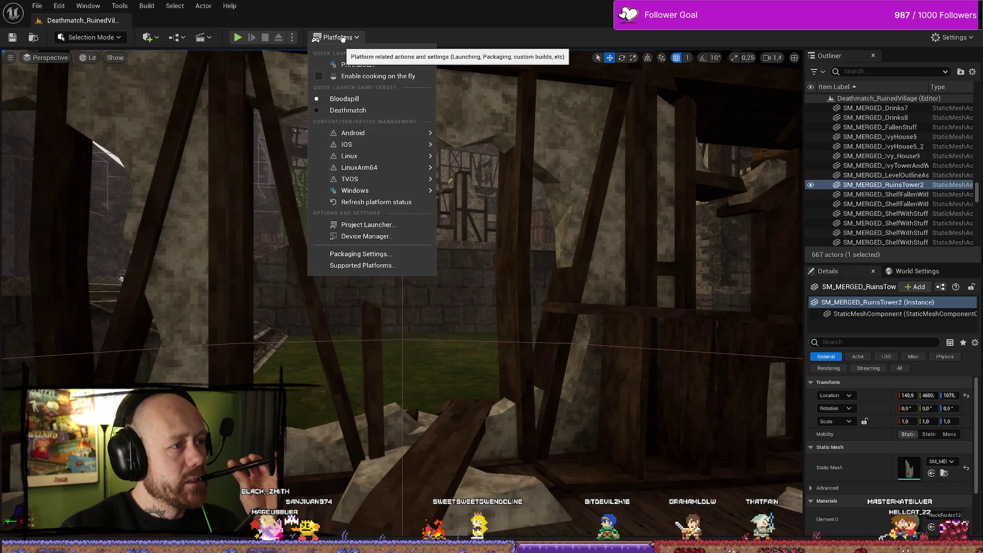
pyautogui.moveTo(379, 191)
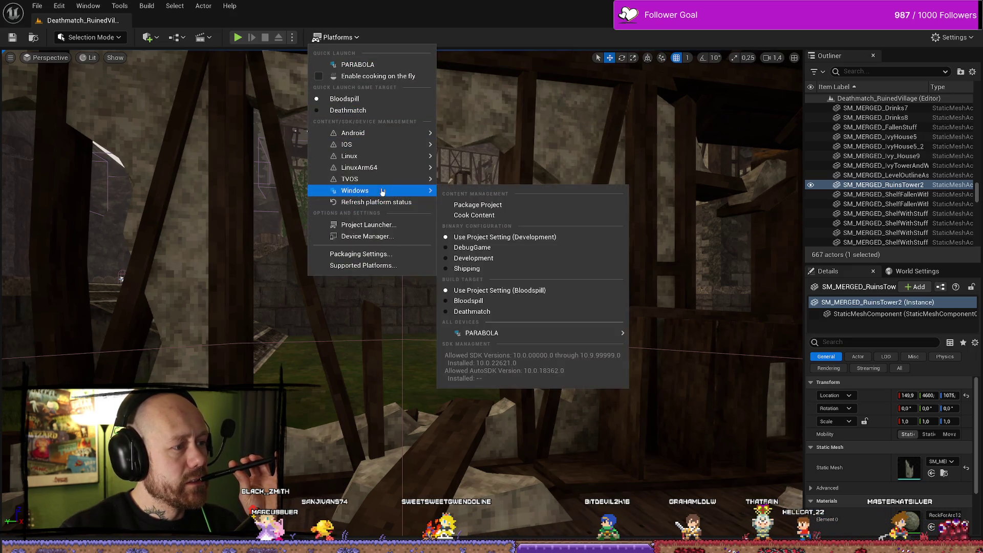
pyautogui.click(505, 208)
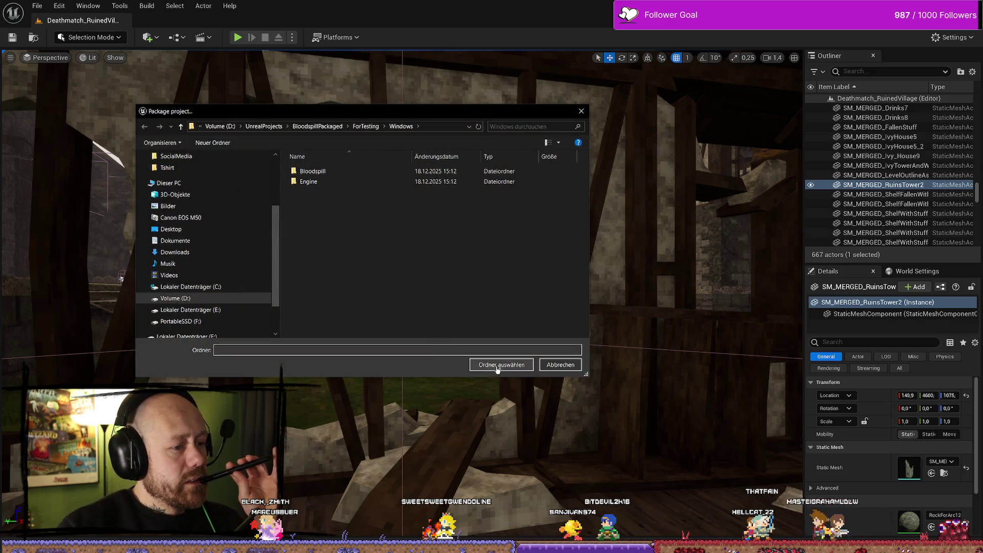
pyautogui.click(496, 365)
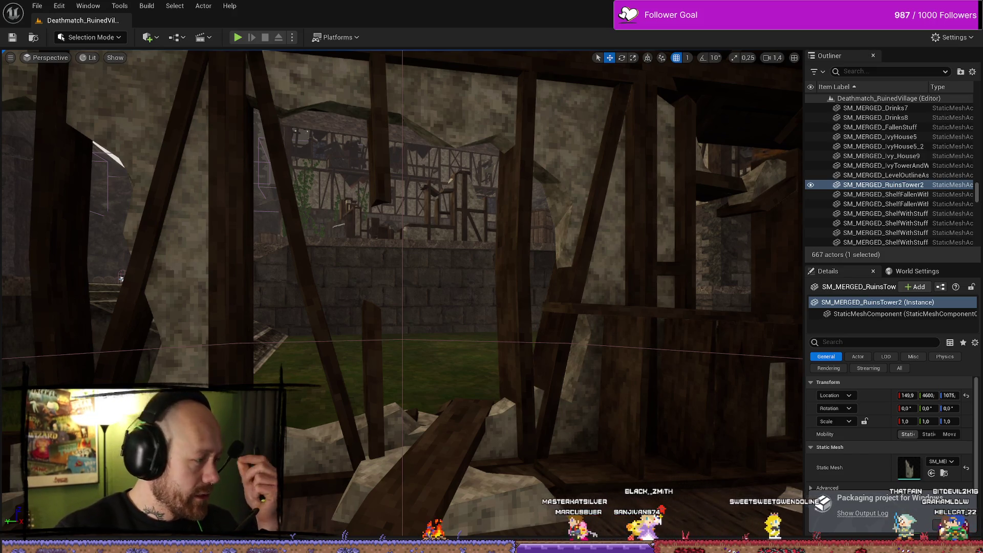
pyautogui.hotkey('alt', 'Tab')
pyautogui.scroll(-3, 430, 212)
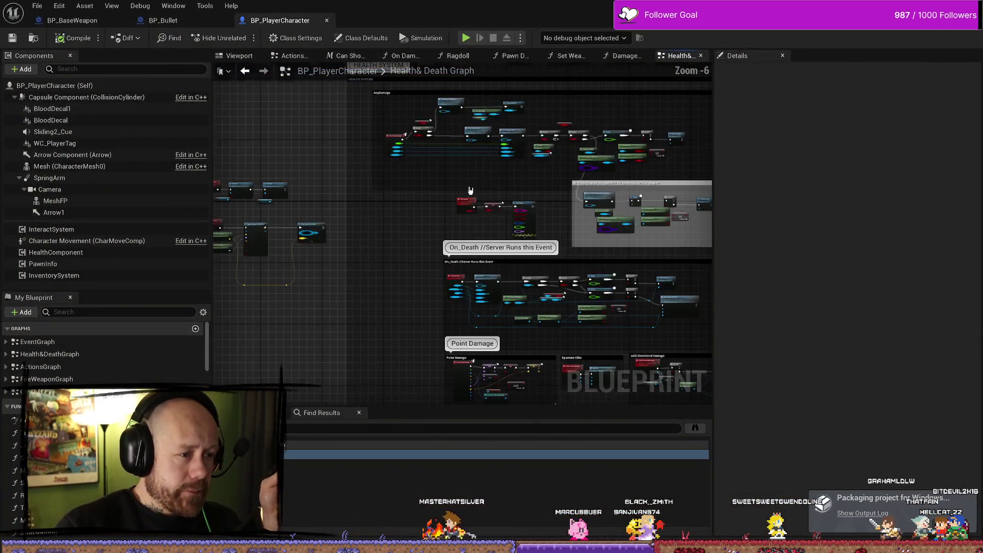
# Step: Review BP_BaseWeapon's Play Effects Spawn Decal and Spawn System nodes, then return to BP_Bullet's Handle Hit
pyautogui.click(163, 20)
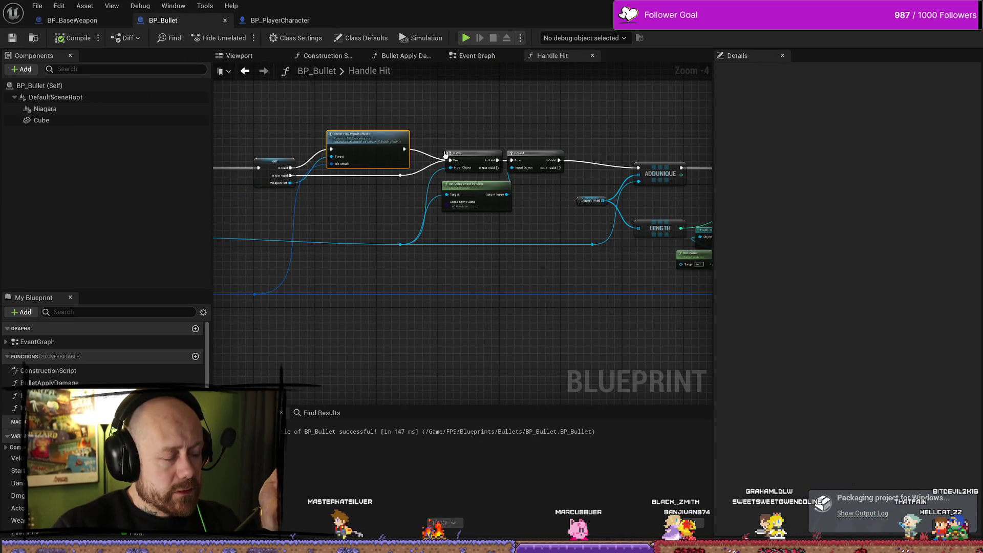
pyautogui.click(78, 24)
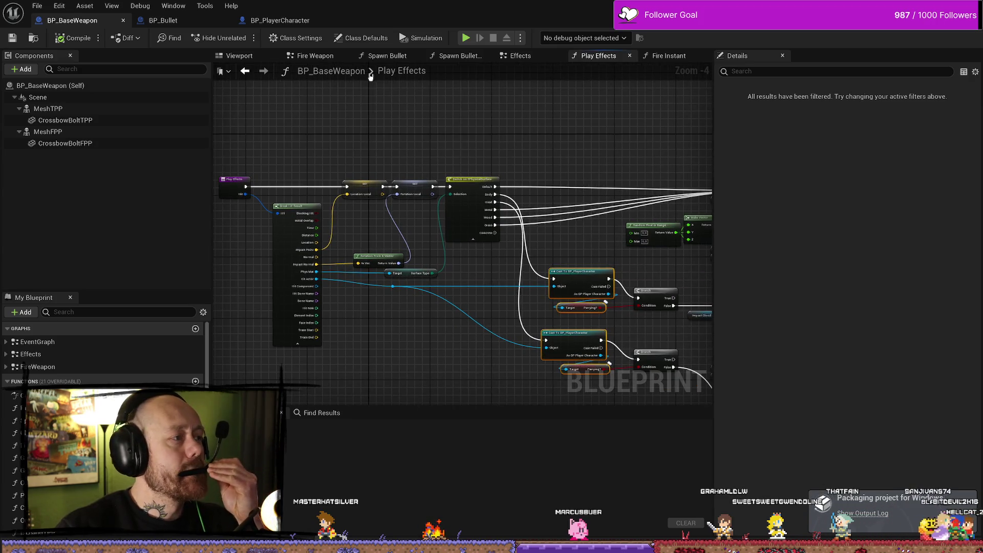
pyautogui.moveTo(381, 125)
pyautogui.mouseDown()
pyautogui.moveTo(463, 116)
pyautogui.moveTo(524, 133)
pyautogui.moveTo(438, 223)
pyautogui.moveTo(481, 207)
pyautogui.moveTo(447, 136)
pyautogui.moveTo(476, 127)
pyautogui.mouseUp()
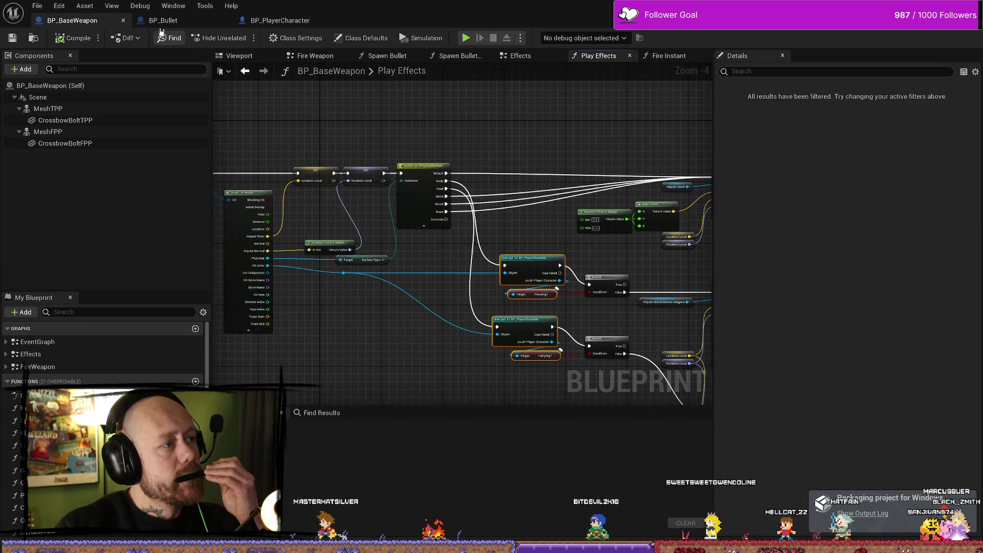
pyautogui.click(162, 21)
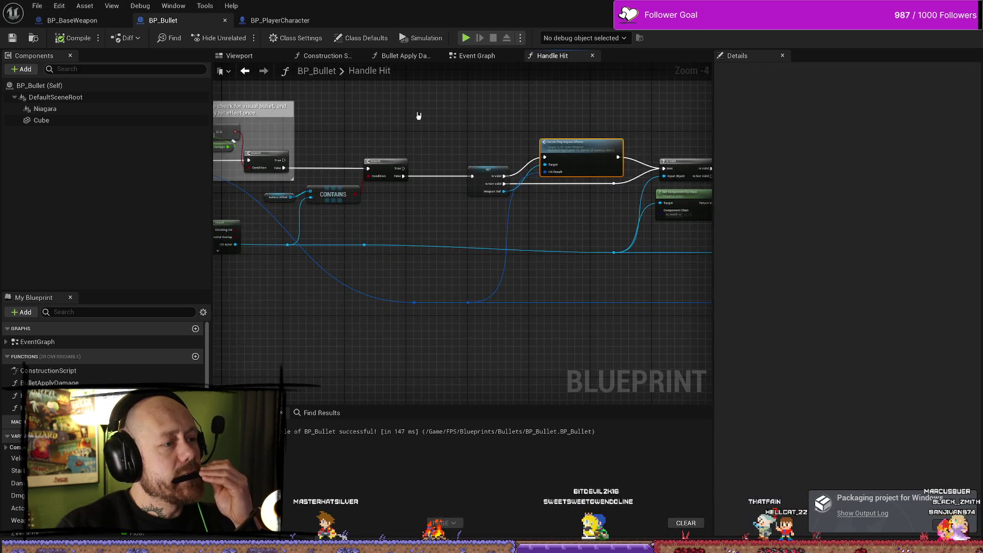
pyautogui.moveTo(418, 115); pyautogui.dragTo(465, 112)
pyautogui.moveTo(456, 149); pyautogui.dragTo(515, 136)
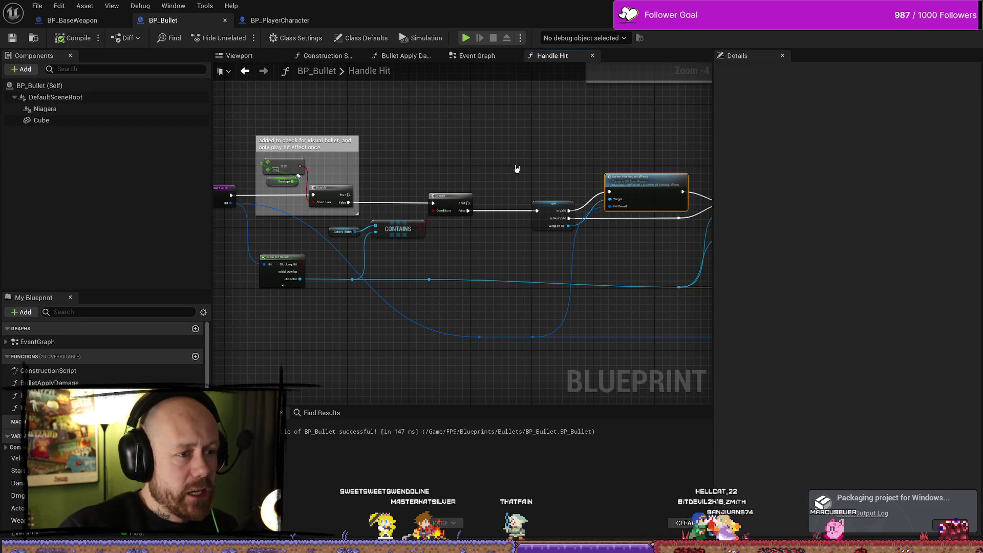
pyautogui.moveTo(517, 169)
pyautogui.mouseDown()
pyautogui.moveTo(494, 182)
pyautogui.moveTo(618, 278)
pyautogui.moveTo(563, 256)
pyautogui.mouseUp()
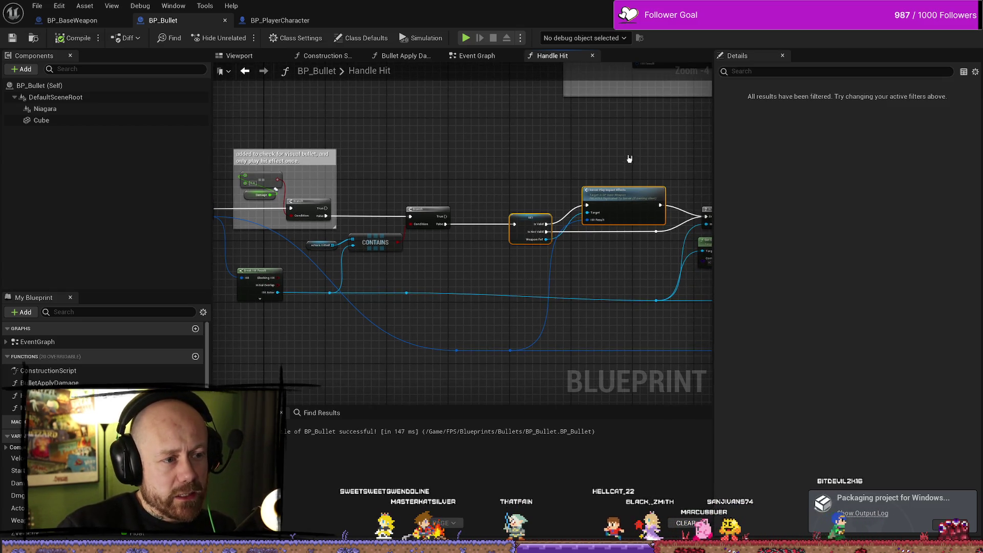
pyautogui.moveTo(524, 176)
pyautogui.mouseDown()
pyautogui.moveTo(474, 138)
pyautogui.moveTo(382, 141)
pyautogui.moveTo(454, 158)
pyautogui.moveTo(467, 173)
pyautogui.mouseUp()
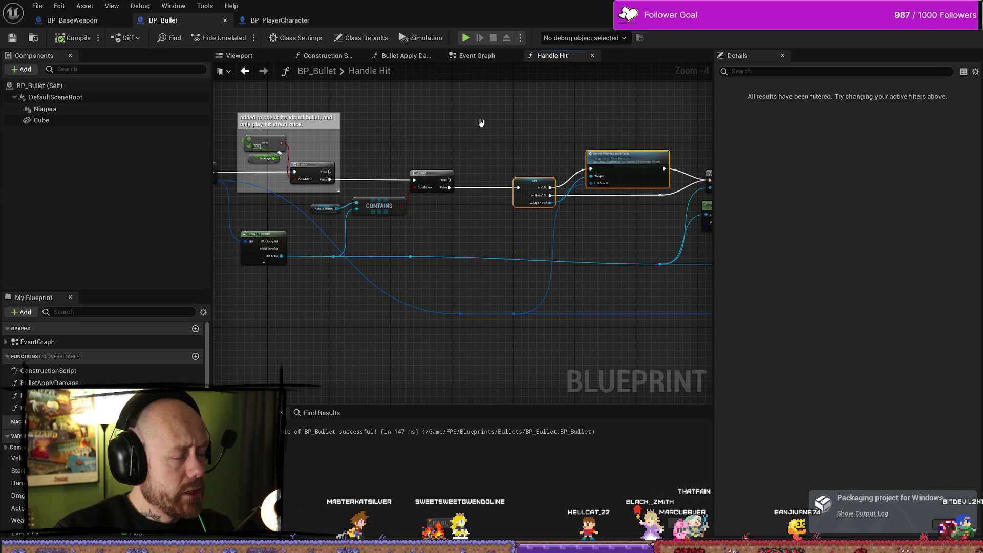
pyautogui.moveTo(481, 121)
pyautogui.mouseDown()
pyautogui.moveTo(464, 129)
pyautogui.moveTo(614, 108)
pyautogui.mouseUp()
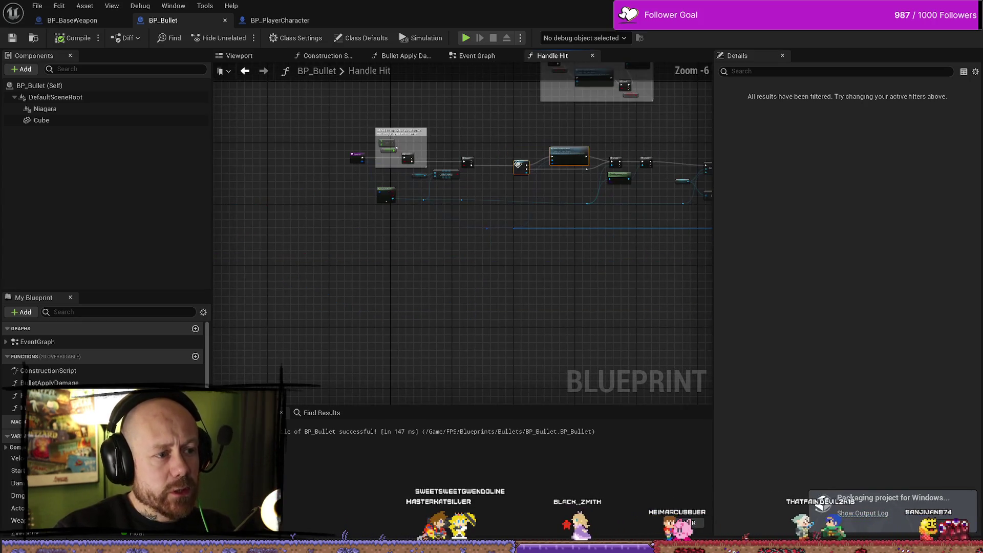
pyautogui.scroll(3, 404, 140)
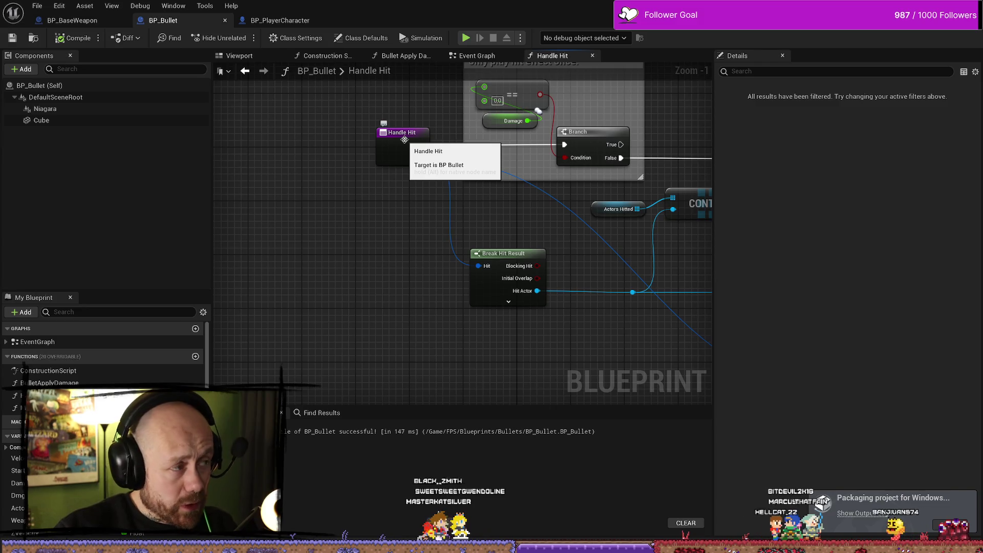
pyautogui.moveTo(589, 133); pyautogui.dragTo(319, 177)
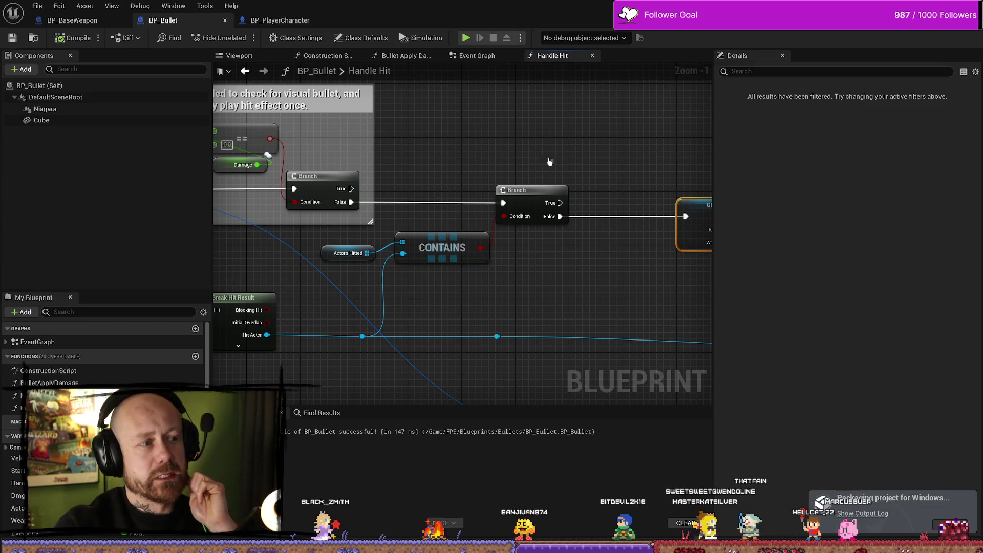
pyautogui.scroll(-2, 547, 147)
pyautogui.moveTo(500, 125); pyautogui.dragTo(351, 136)
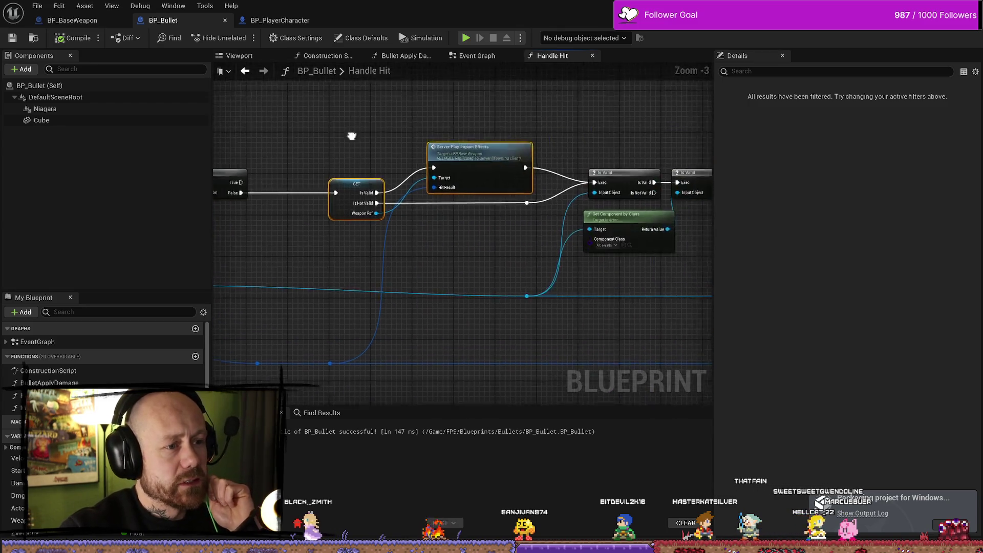
pyautogui.moveTo(568, 135)
pyautogui.mouseDown()
pyautogui.moveTo(425, 127)
pyautogui.moveTo(581, 132)
pyautogui.moveTo(412, 123)
pyautogui.mouseUp()
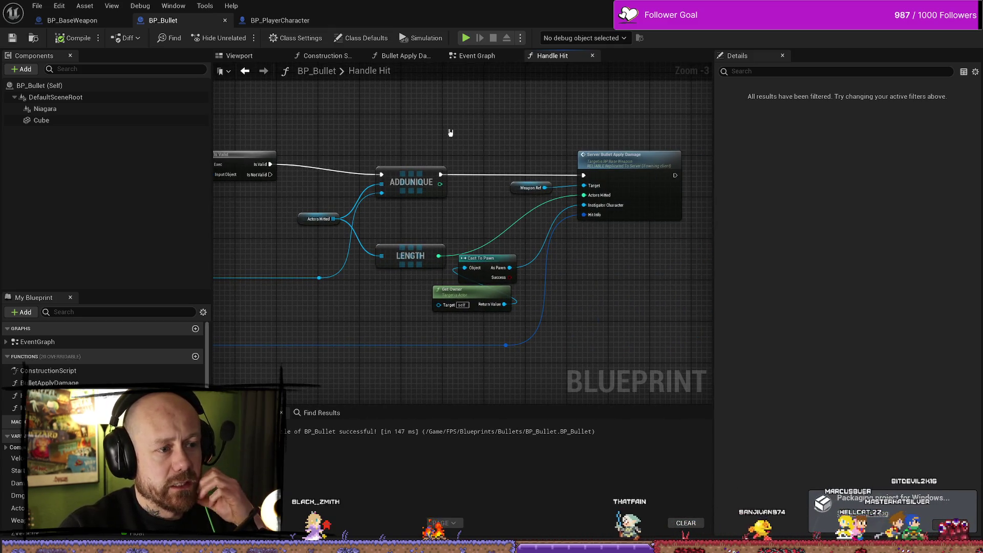
pyautogui.moveTo(373, 137); pyautogui.dragTo(617, 134)
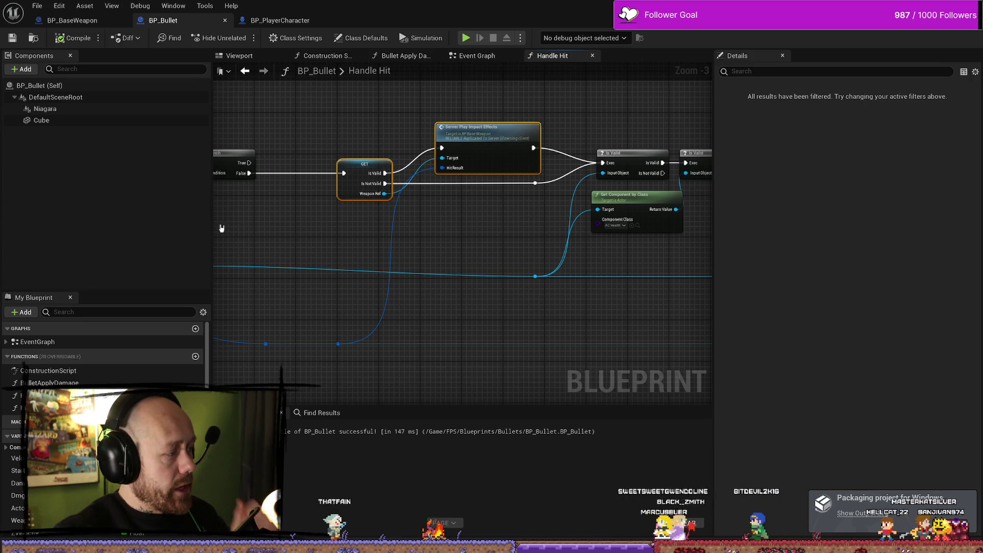
pyautogui.moveTo(549, 200)
pyautogui.mouseDown()
pyautogui.moveTo(507, 237)
pyautogui.moveTo(501, 277)
pyautogui.mouseUp()
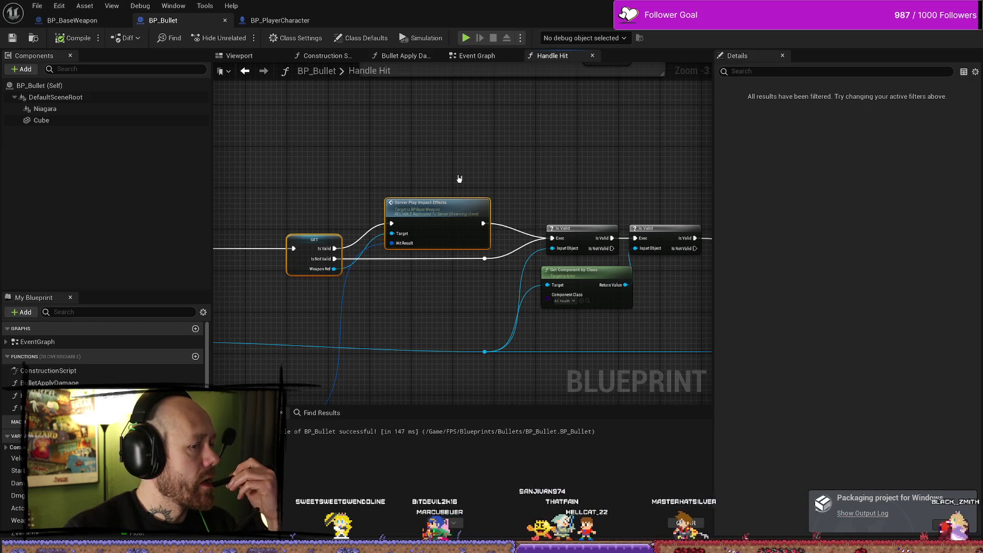
pyautogui.moveTo(474, 171); pyautogui.dragTo(420, 118)
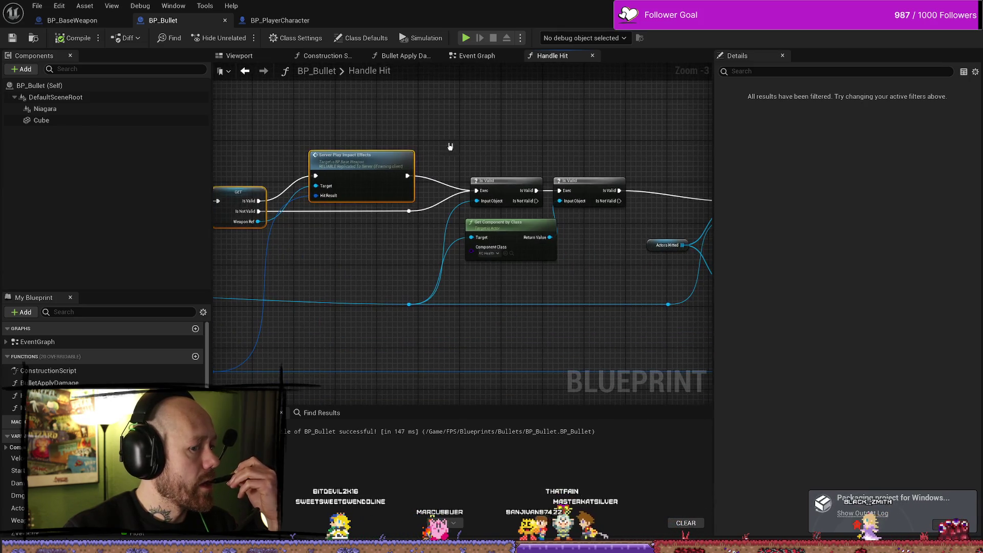
pyautogui.moveTo(340, 248); pyautogui.dragTo(437, 192)
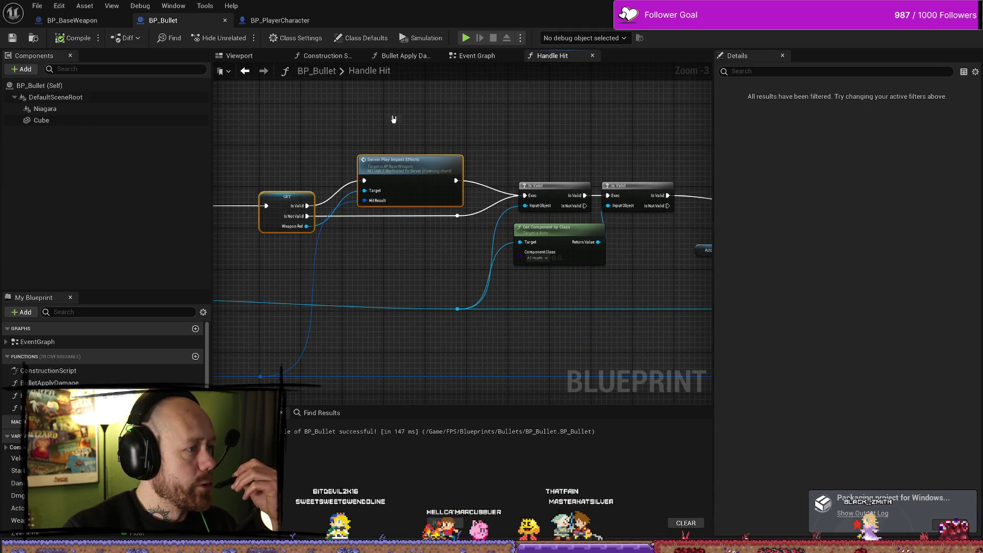
pyautogui.click(72, 20)
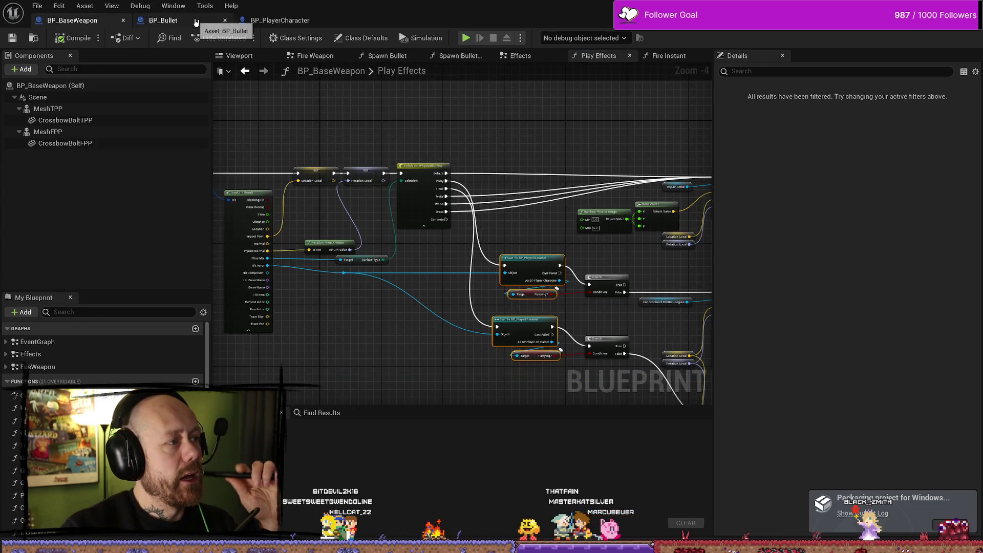
pyautogui.scroll(-3, 581, 149)
pyautogui.scroll(2, 532, 184)
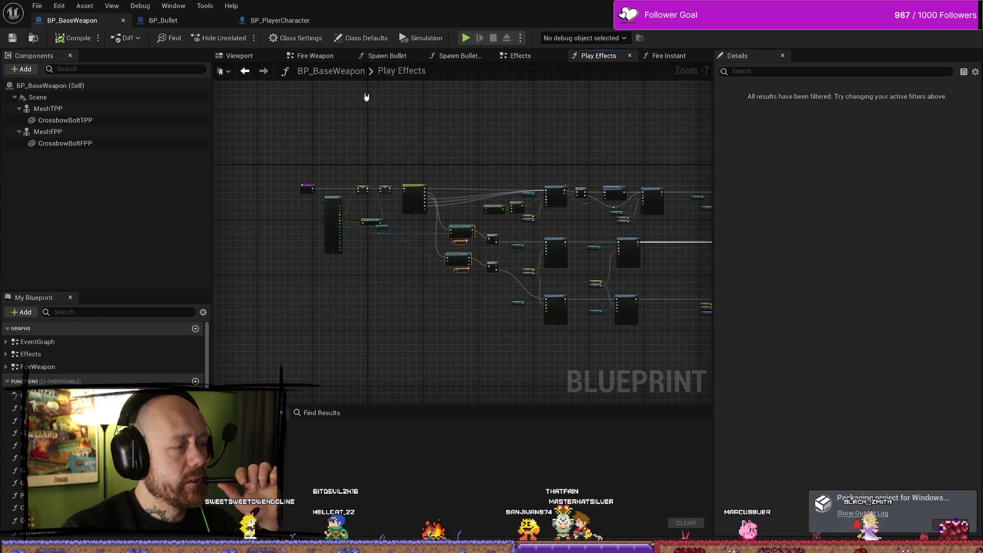
pyautogui.moveTo(482, 180); pyautogui.dragTo(441, 183)
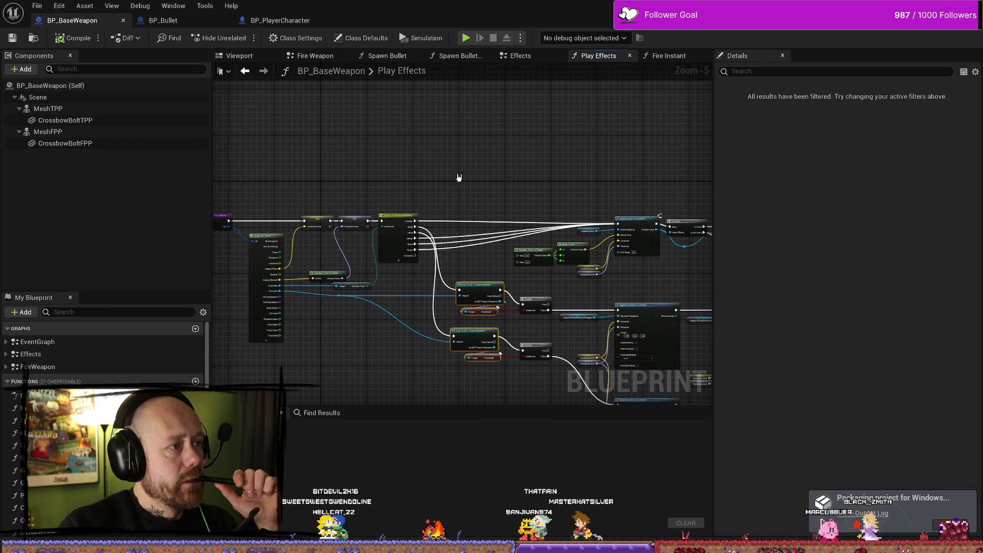
pyautogui.click(182, 22)
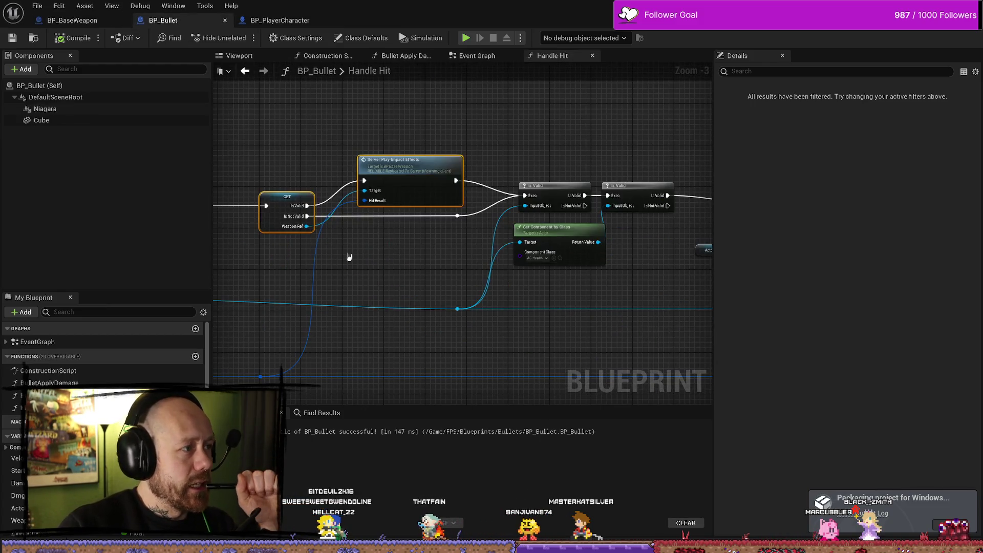
pyautogui.click(405, 162)
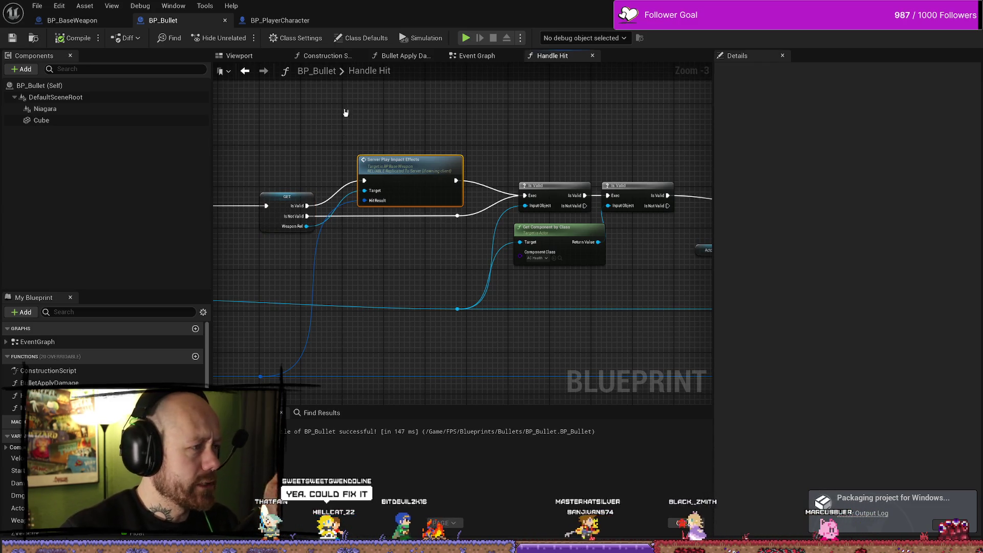
pyautogui.click(281, 20)
# Step: Look over the Health & Death graph down to the SetParrying nodes
pyautogui.scroll(4, 486, 183)
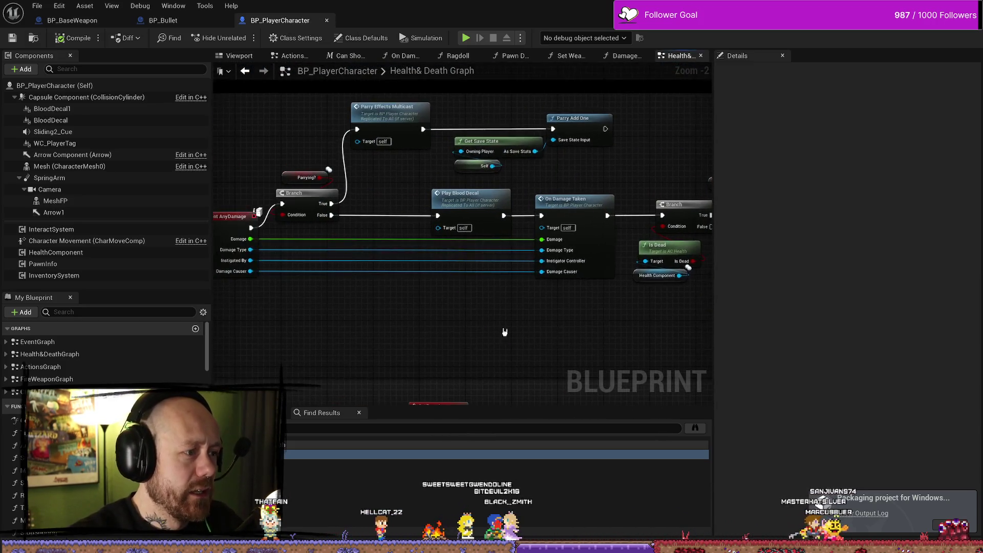
pyautogui.scroll(-1, 476, 307)
pyautogui.moveTo(422, 134)
pyautogui.mouseDown()
pyautogui.moveTo(383, 125)
pyautogui.moveTo(418, 175)
pyautogui.mouseUp()
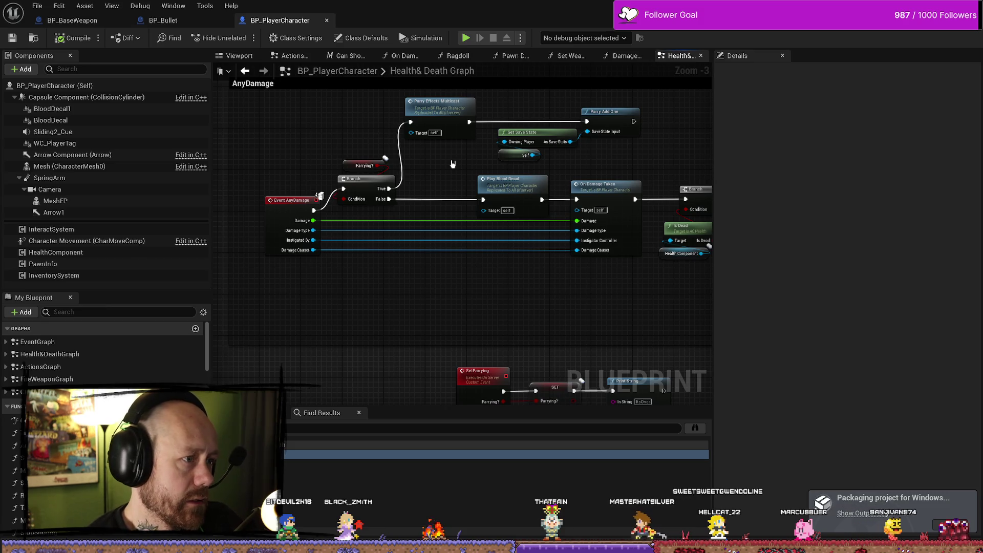
pyautogui.scroll(-4, 487, 293)
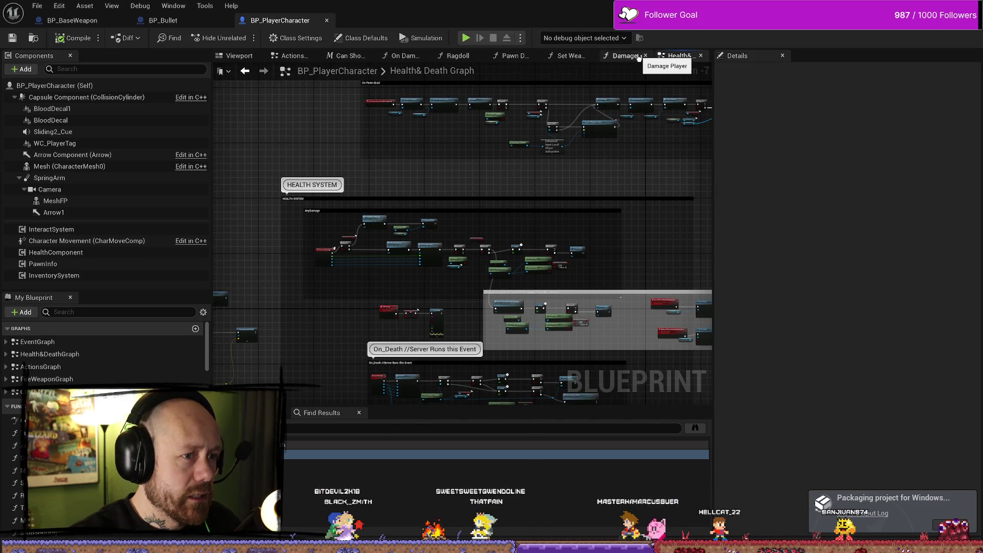
# Step: Bring up the Damage Player function graph and scan its Add Kill section
pyautogui.click(621, 57)
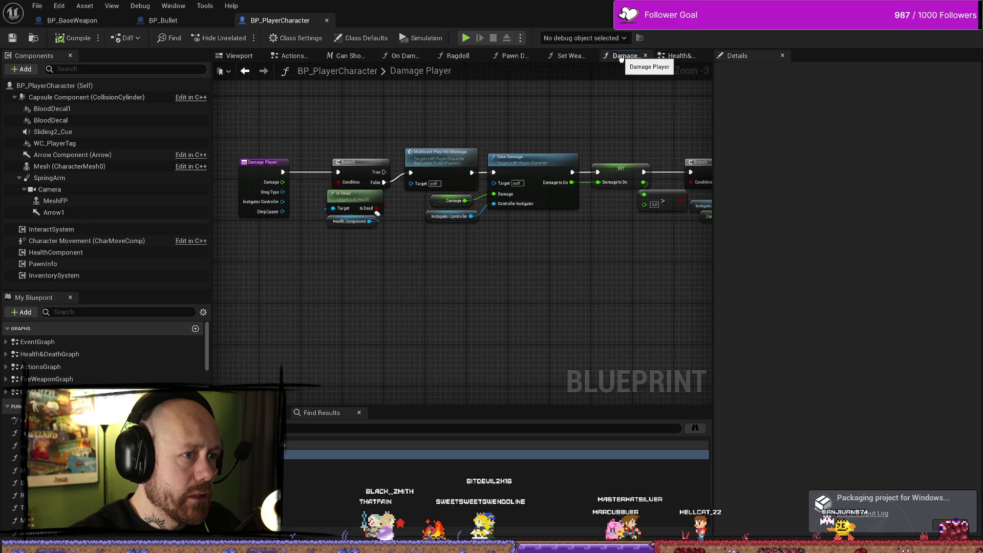
pyautogui.click(678, 55)
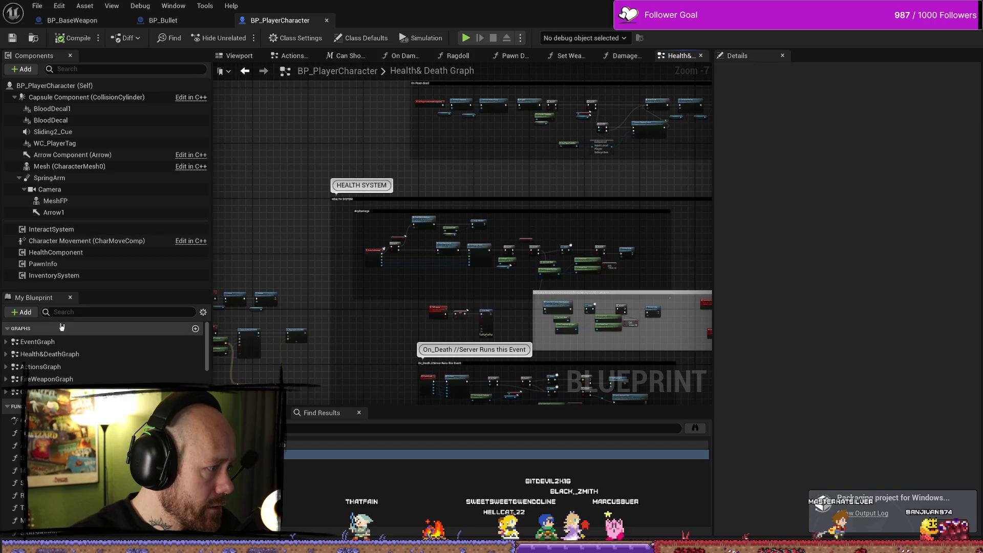
pyautogui.click(634, 56)
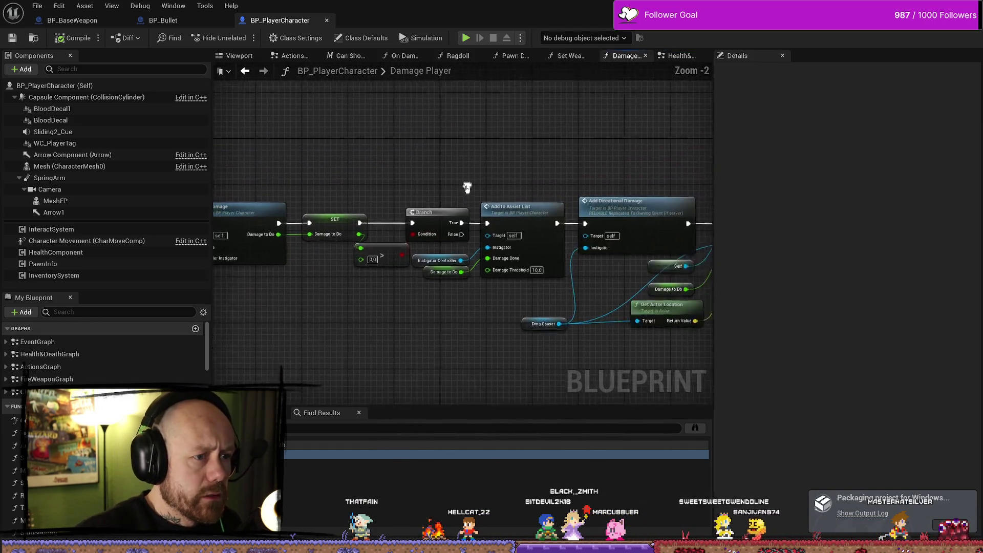
pyautogui.scroll(-5, 467, 187)
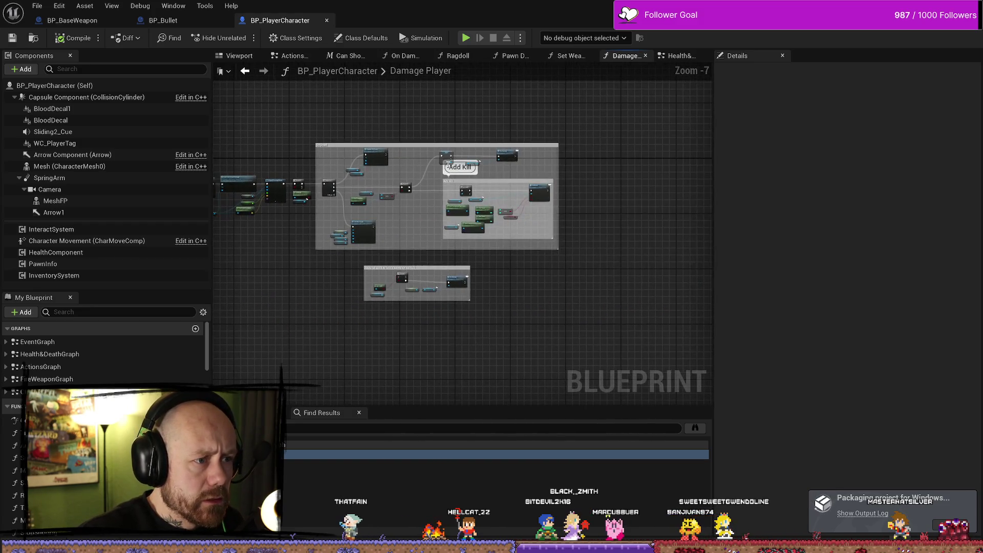
pyautogui.scroll(2, 448, 164)
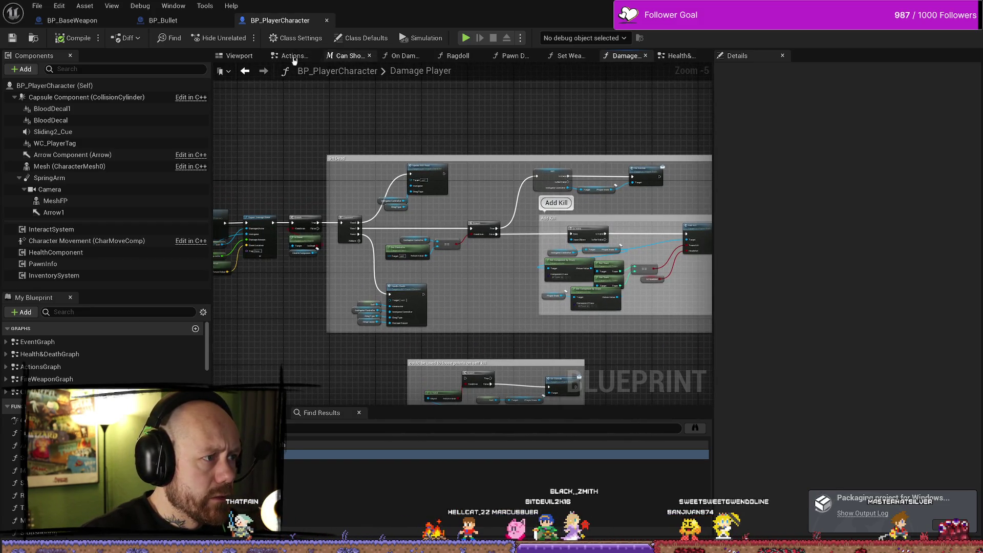
pyautogui.click(84, 314)
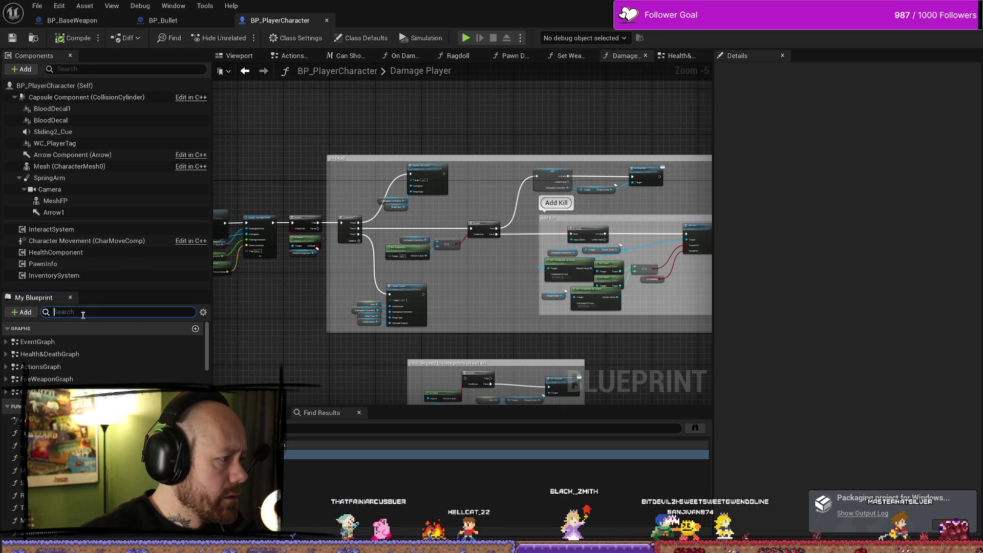
# Step: Filter My Blueprint for 'melee' and jump to the Server_ApplyMeleeDamage event
pyautogui.write('melee')
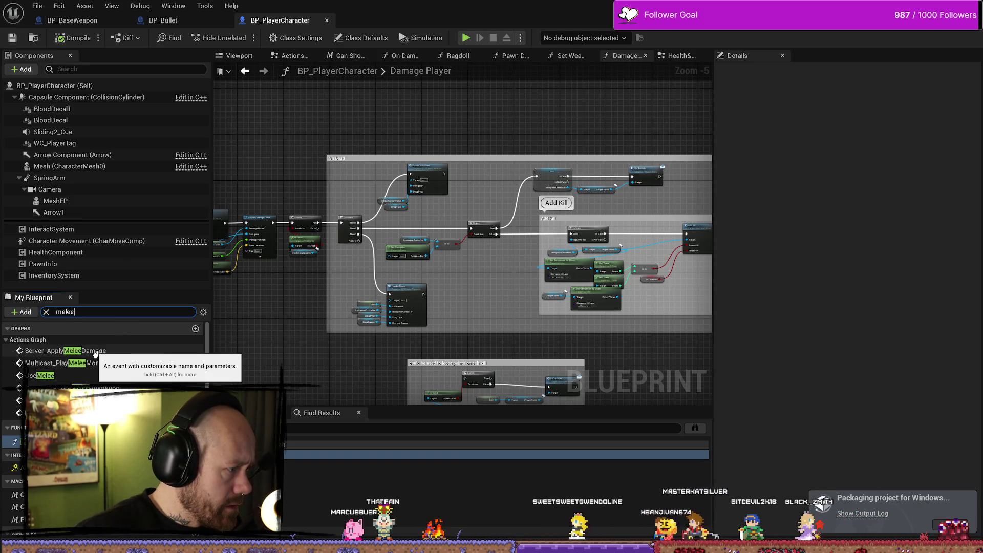
pyautogui.doubleClick(94, 353)
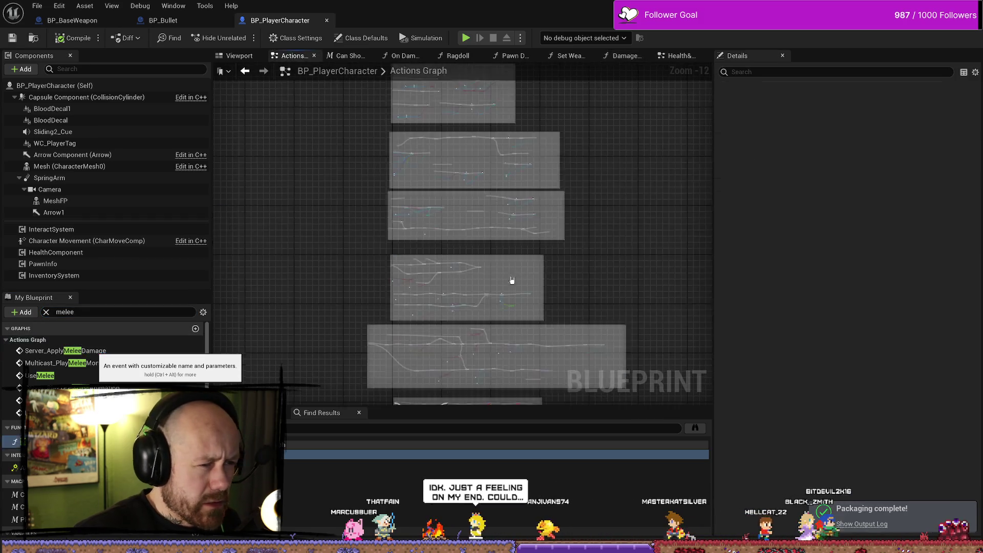
pyautogui.scroll(-5, 469, 309)
pyautogui.scroll(4, 423, 211)
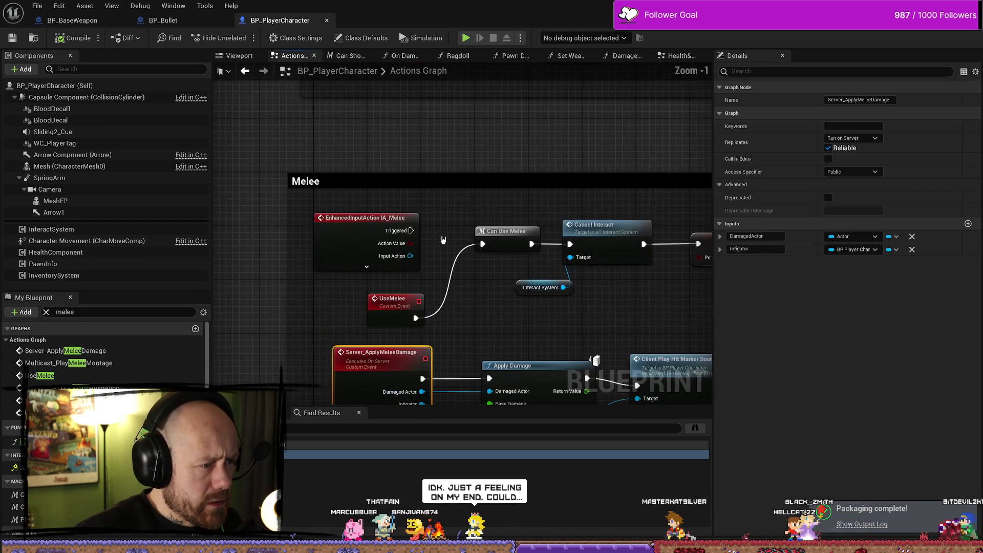
pyautogui.click(422, 211)
# Step: Pan the Actions Graph across its Change Weapon and Melee sections
pyautogui.scroll(-4, 423, 210)
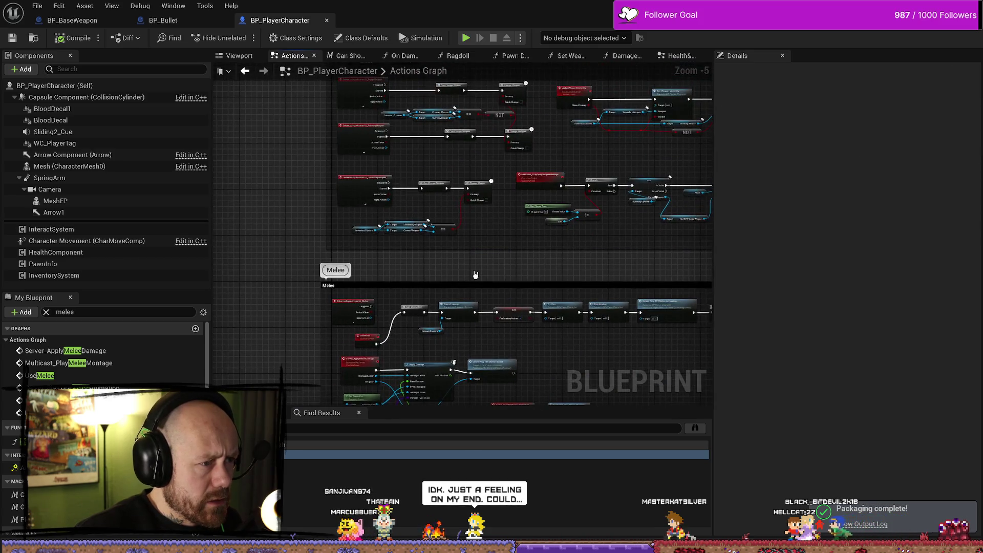
pyautogui.moveTo(509, 237)
pyautogui.mouseDown()
pyautogui.moveTo(518, 182)
pyautogui.moveTo(457, 275)
pyautogui.mouseUp()
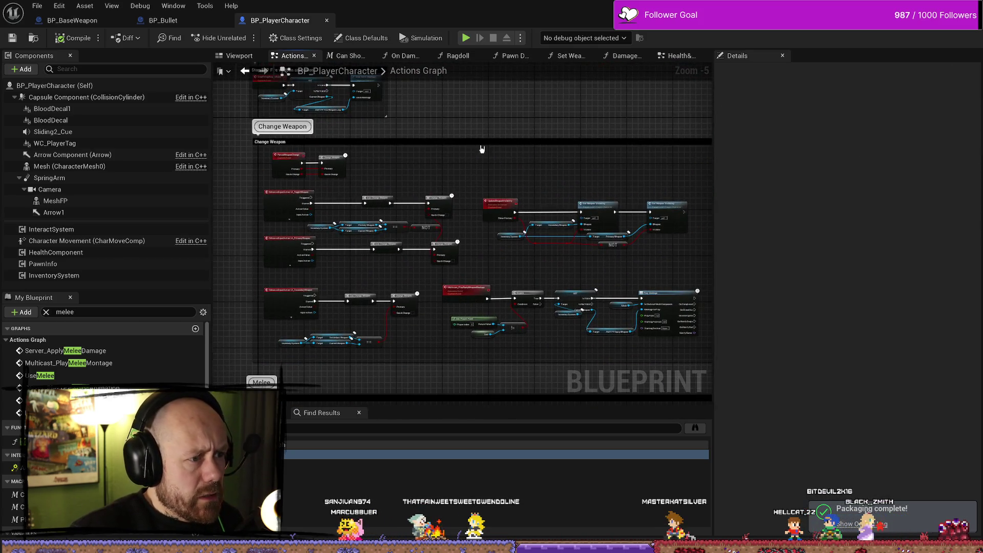
pyautogui.moveTo(482, 149); pyautogui.dragTo(527, 111)
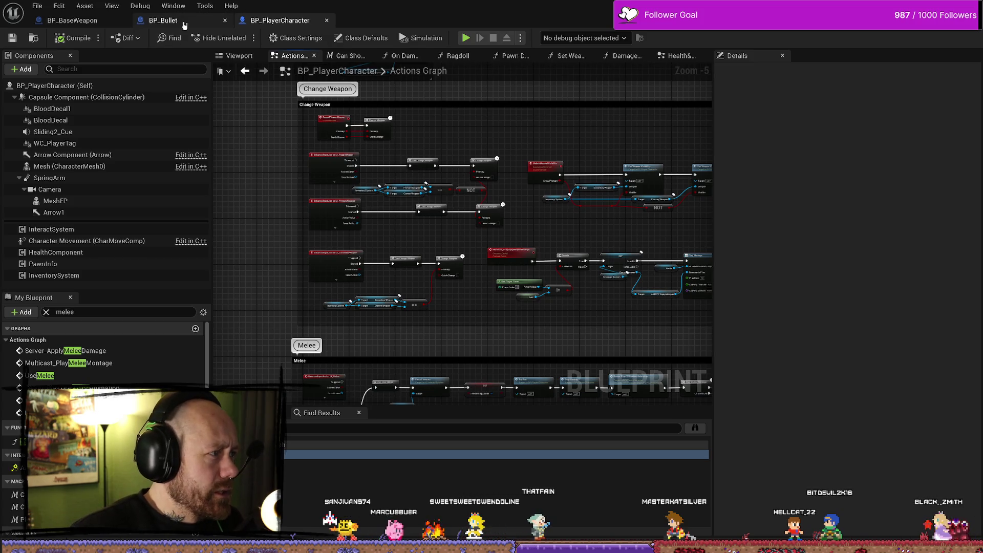
pyautogui.click(162, 20)
# Step: Search all Blueprints for Server_PlayImpactEffects and open its MeleeAttack call in BP_PlayerCharacter
pyautogui.doubleClick(422, 178)
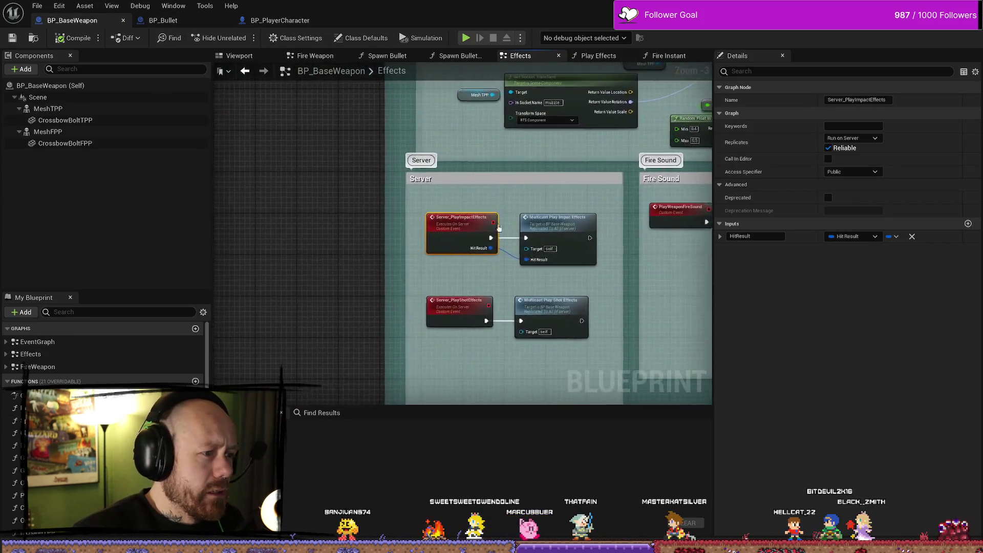
pyautogui.rightClick(482, 235)
pyautogui.moveTo(514, 405)
pyautogui.click(511, 326)
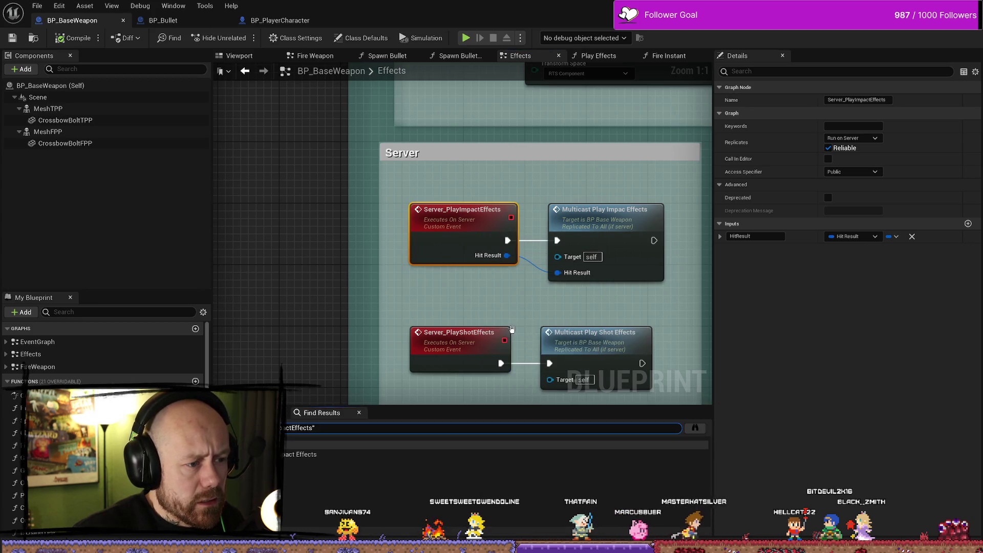
pyautogui.click(694, 430)
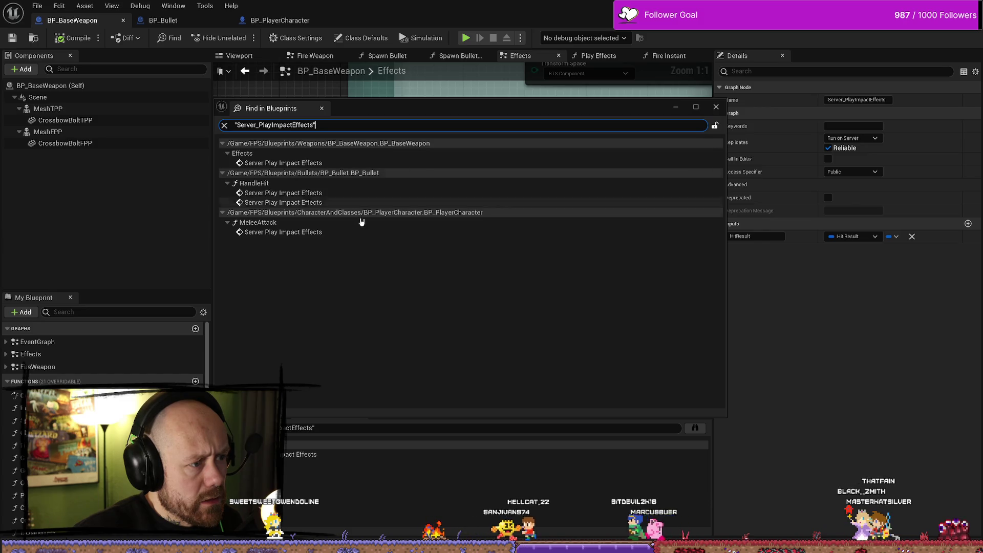
pyautogui.doubleClick(271, 233)
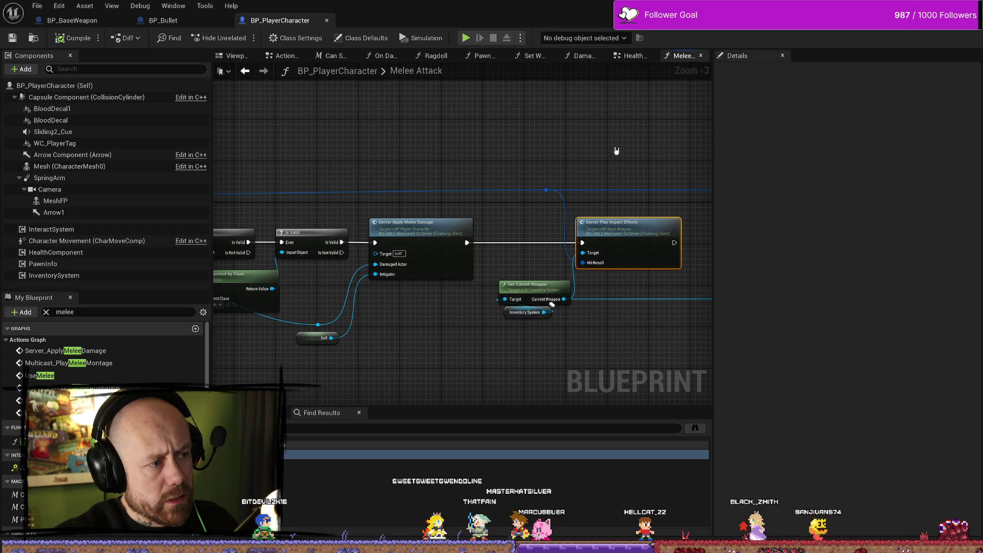
# Step: Select the Server Apply Melee Damage, Self and reroute nodes and shift them slightly right
pyautogui.moveTo(402, 349); pyautogui.dragTo(541, 227)
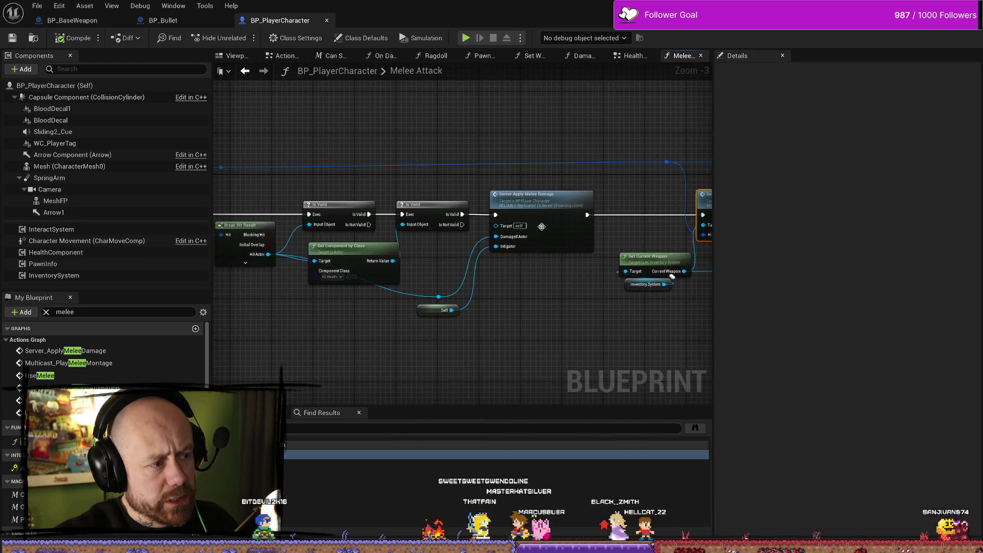
pyautogui.moveTo(466, 218)
pyautogui.mouseDown()
pyautogui.moveTo(485, 340)
pyautogui.moveTo(441, 336)
pyautogui.moveTo(512, 327)
pyautogui.mouseUp()
pyautogui.moveTo(508, 271); pyautogui.dragTo(570, 274)
pyautogui.moveTo(395, 340)
pyautogui.mouseDown()
pyautogui.moveTo(343, 267)
pyautogui.moveTo(331, 267)
pyautogui.mouseUp()
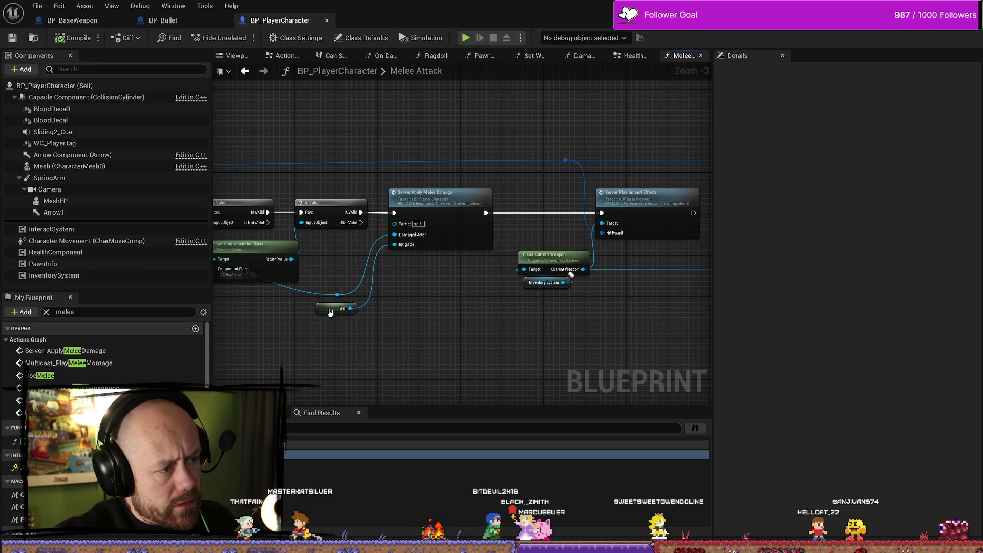
pyautogui.moveTo(432, 251); pyautogui.dragTo(440, 241)
pyautogui.moveTo(443, 195); pyautogui.dragTo(464, 195)
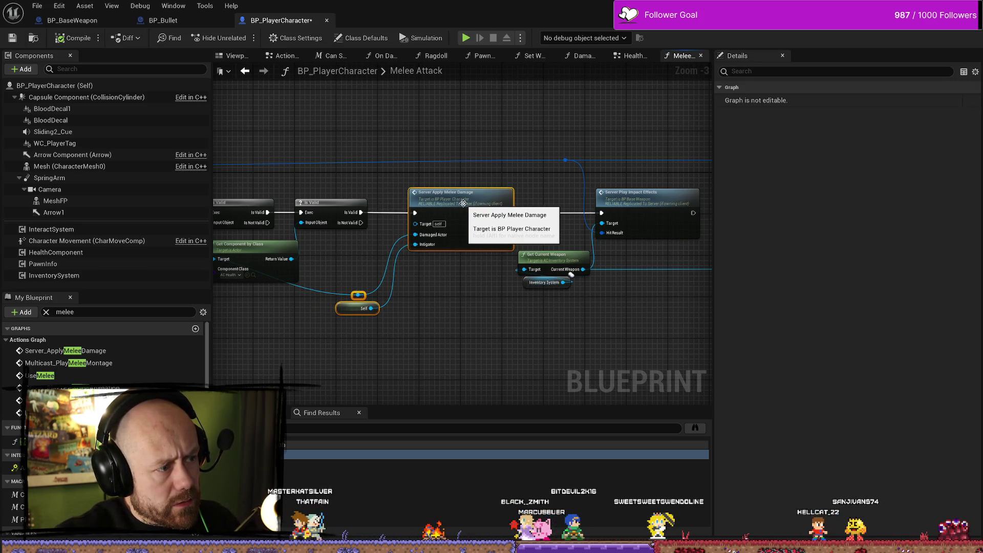
# Step: Clear the selection and save BP_PlayerCharacter
pyautogui.click(442, 324)
pyautogui.moveTo(442, 324); pyautogui.dragTo(467, 325)
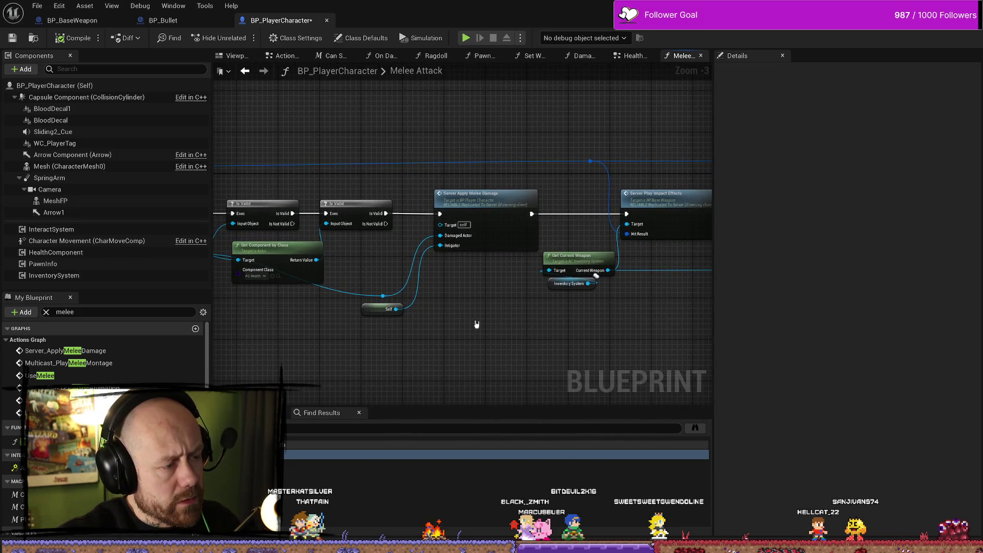
pyautogui.click(12, 38)
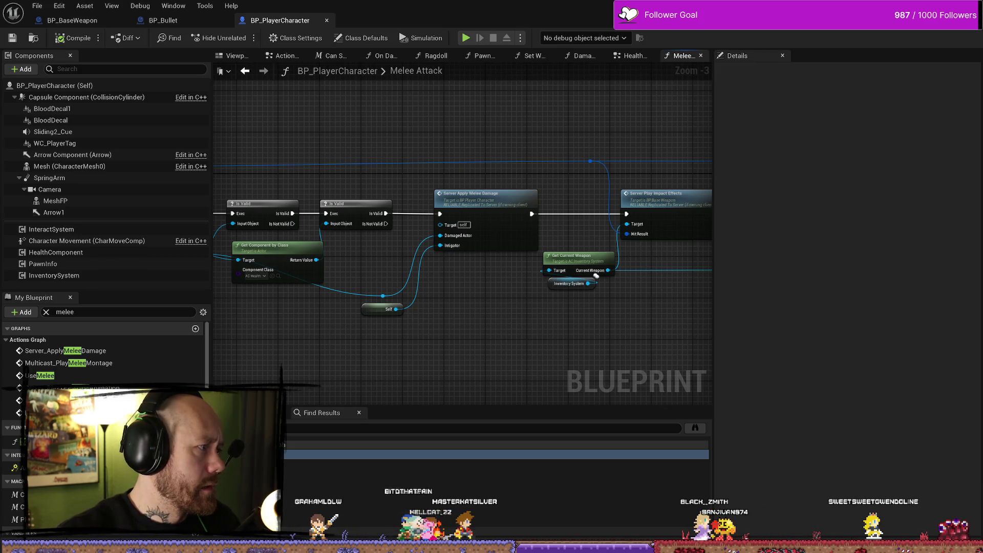
pyautogui.hotkey('alt', 'Tab')
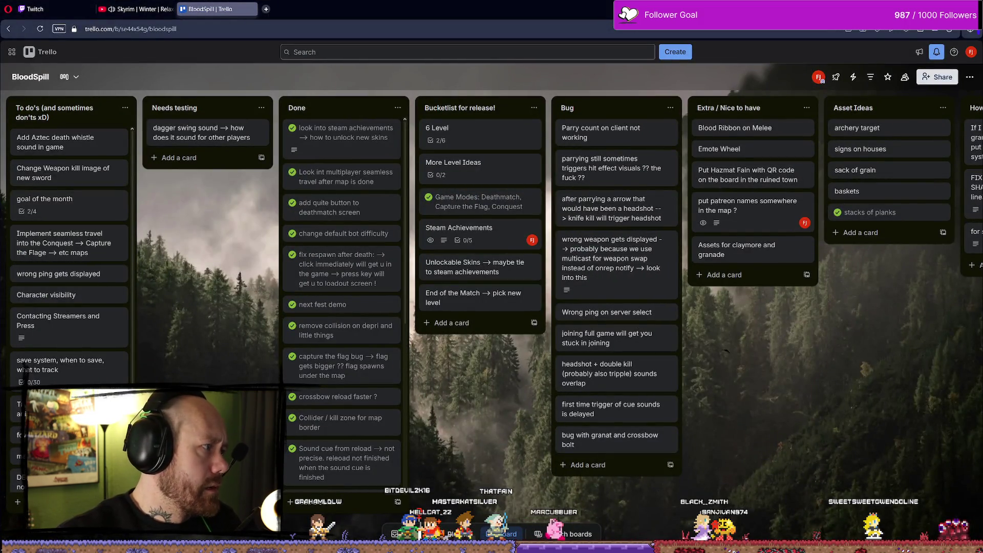
# Step: In Explorer, go up to ForTesting, delete the old Windows.rar, and right-click the Windows folder
pyautogui.hotkey('alt', 'Tab')
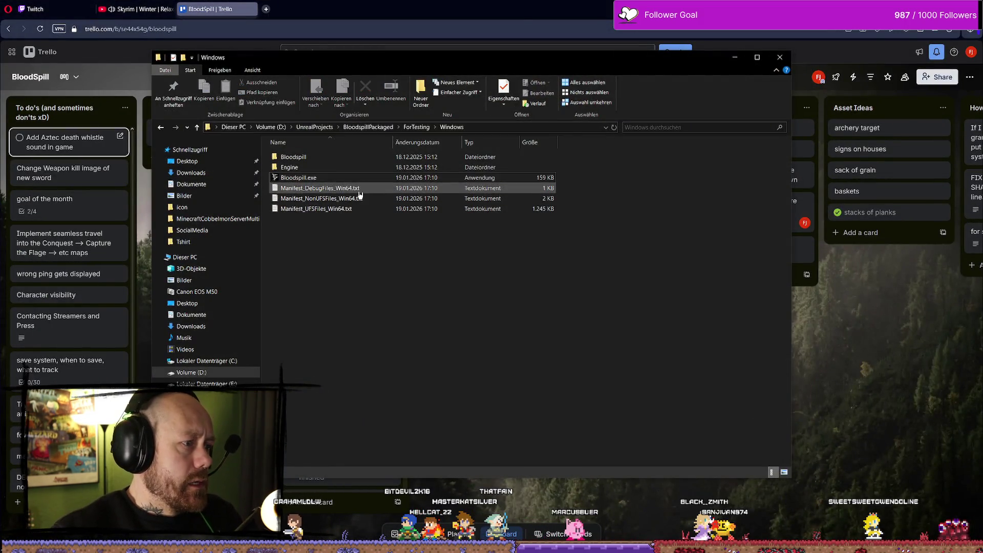
pyautogui.doubleClick(348, 178)
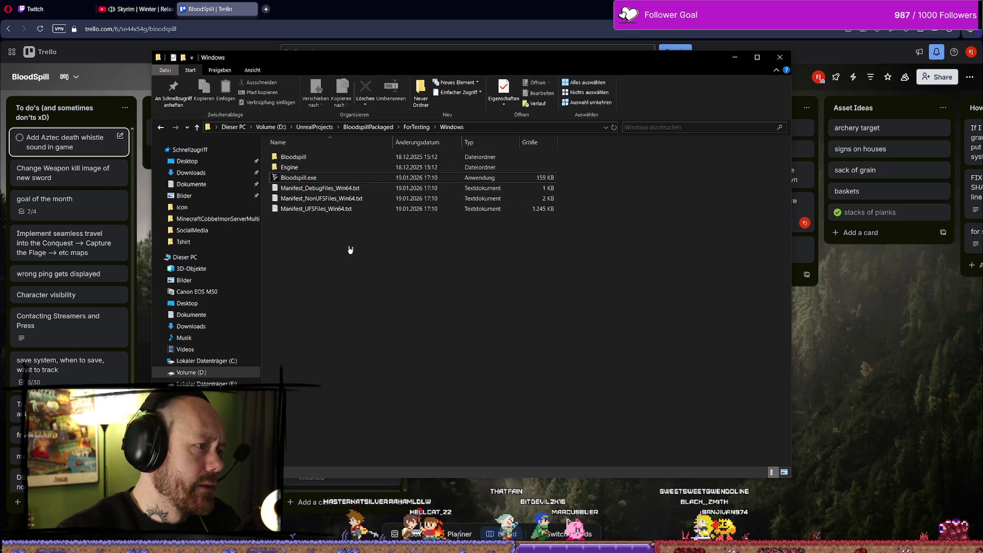
pyautogui.hotkey('alt', 'Up')
pyautogui.hotkey('alt', 'Up')
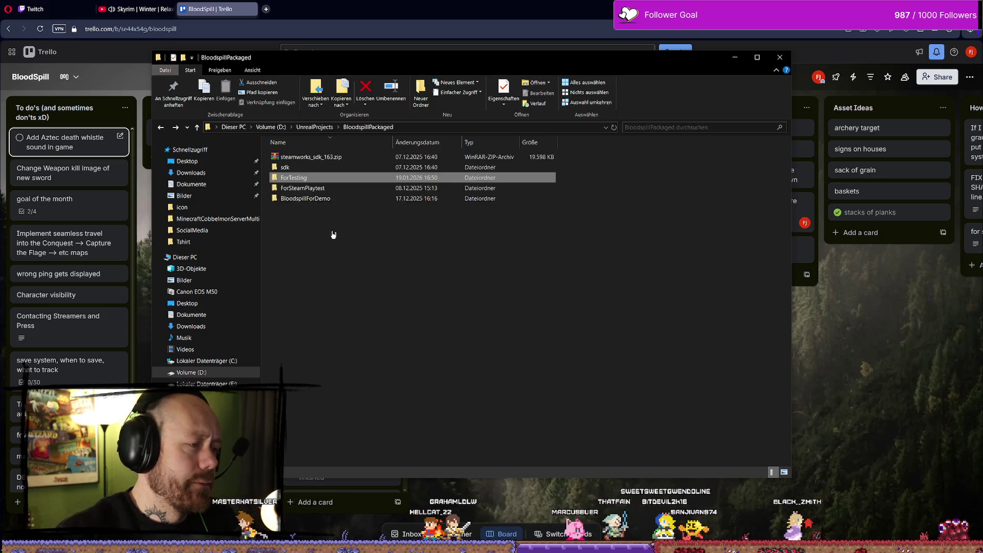
pyautogui.hotkey('alt', 'Left')
pyautogui.press('Up')
pyautogui.press('Delete')
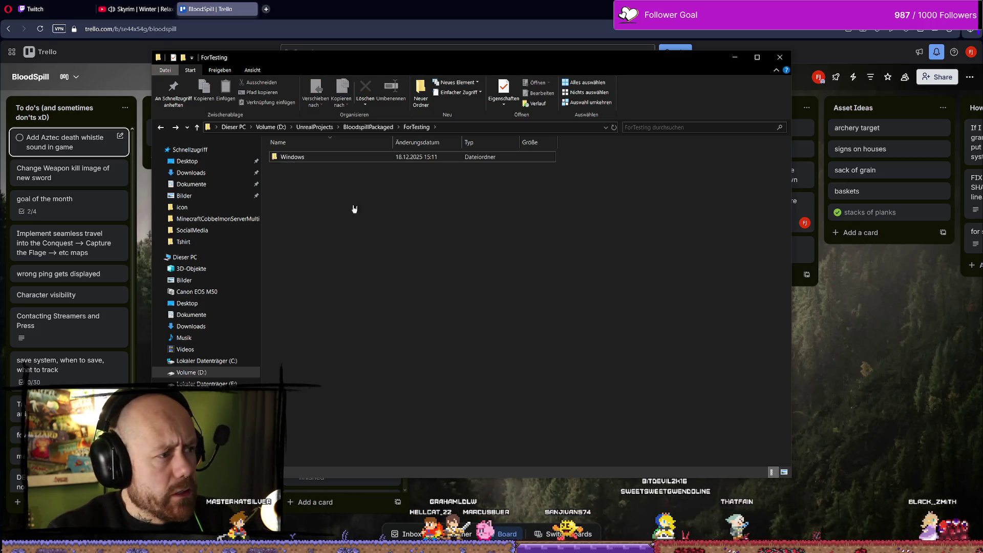
pyautogui.rightClick(348, 158)
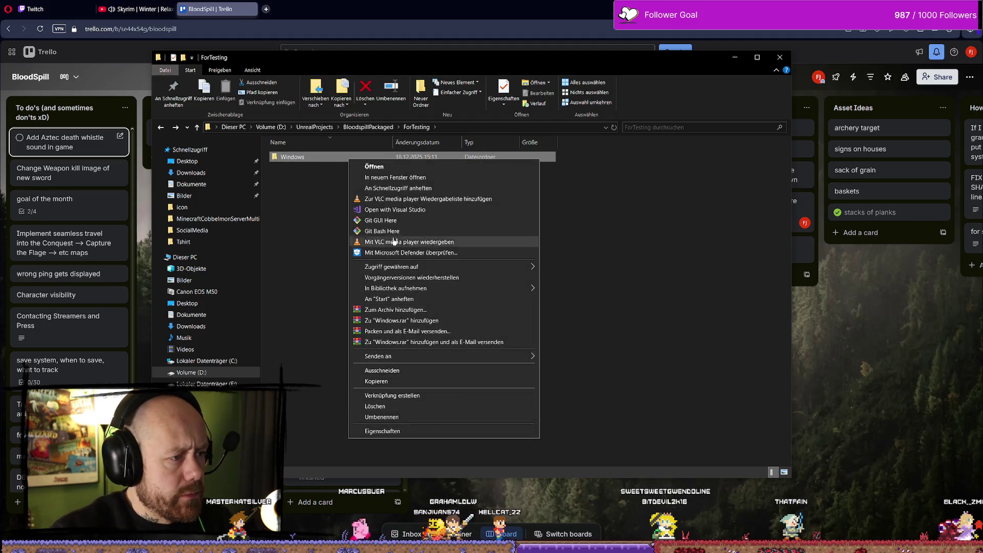
# Step: Compress the Windows folder into Windows.rar (RAR format) and check the 676,668 KB result
pyautogui.click(412, 310)
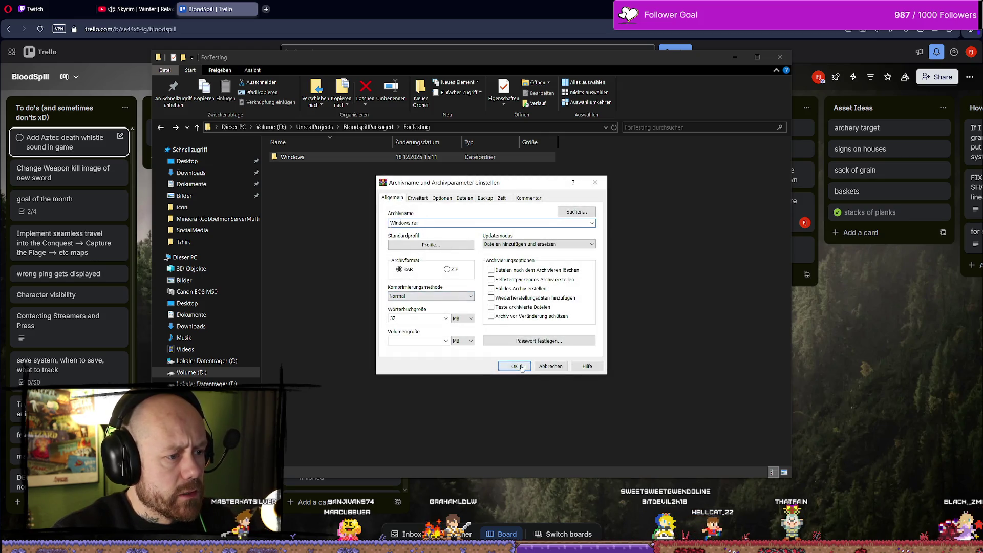
pyautogui.click(515, 366)
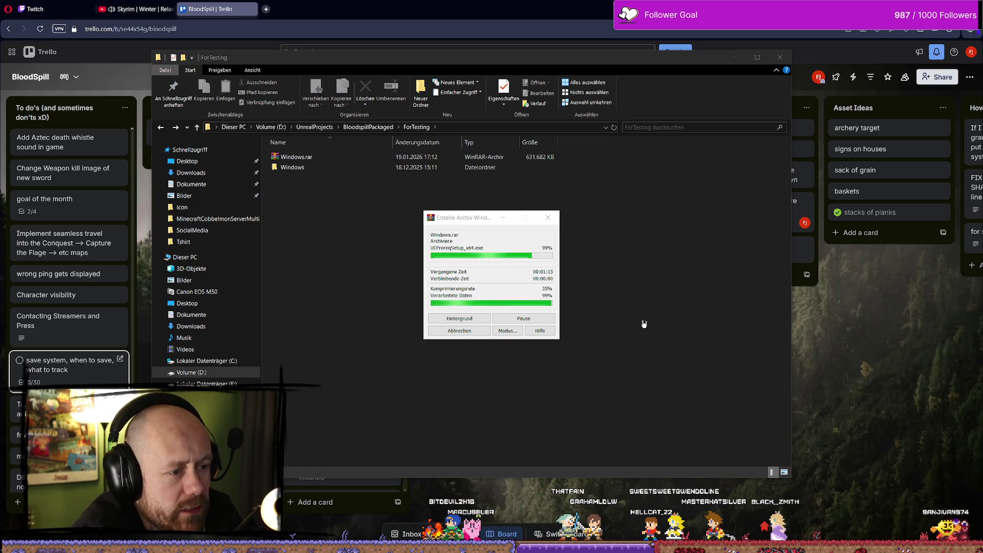
pyautogui.click(307, 158)
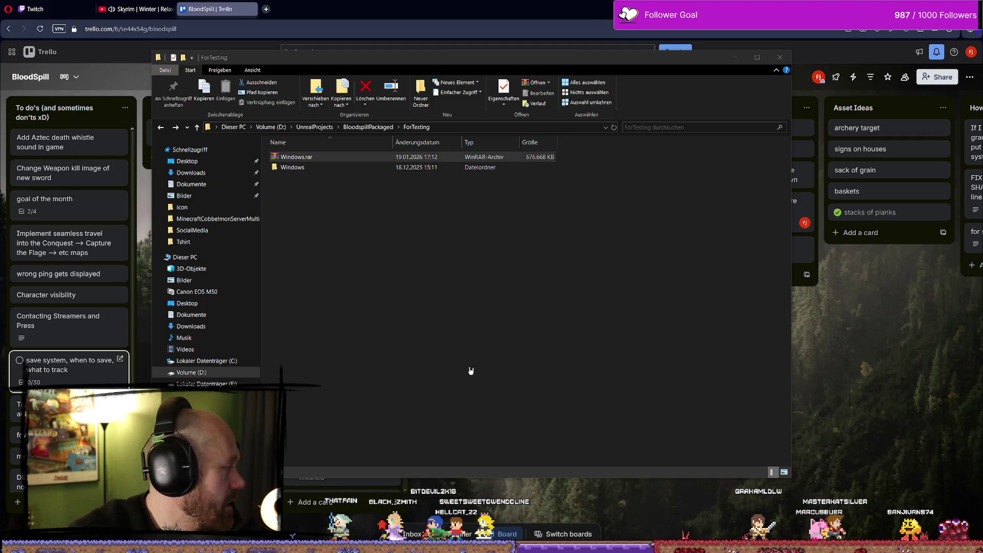
pyautogui.click(297, 156)
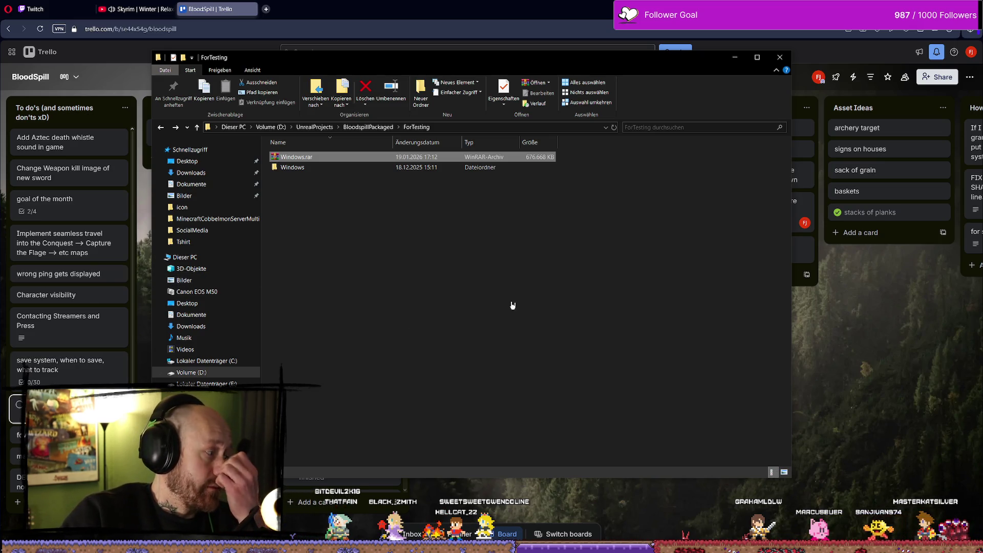
pyautogui.click(177, 4)
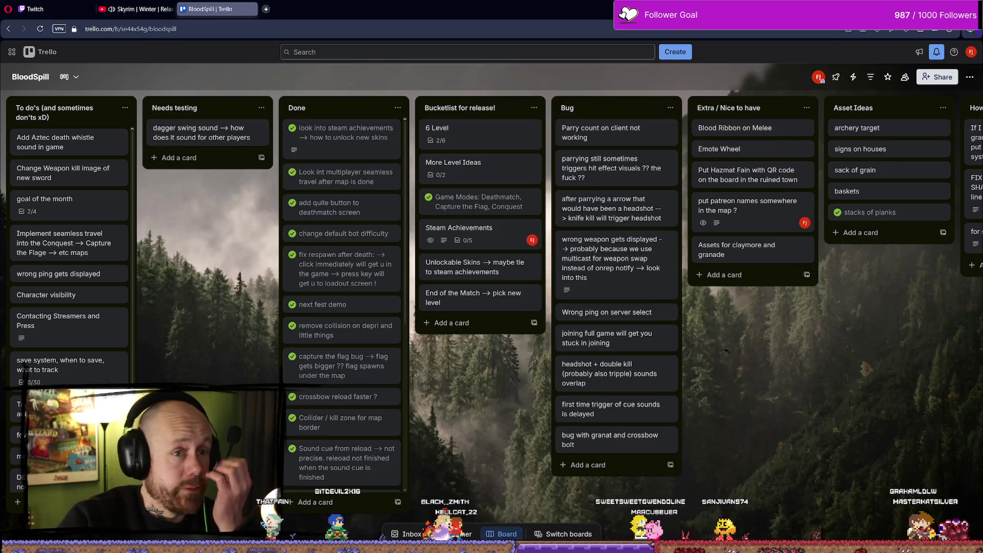
pyautogui.hotkey('alt', 'Tab')
pyautogui.click(734, 57)
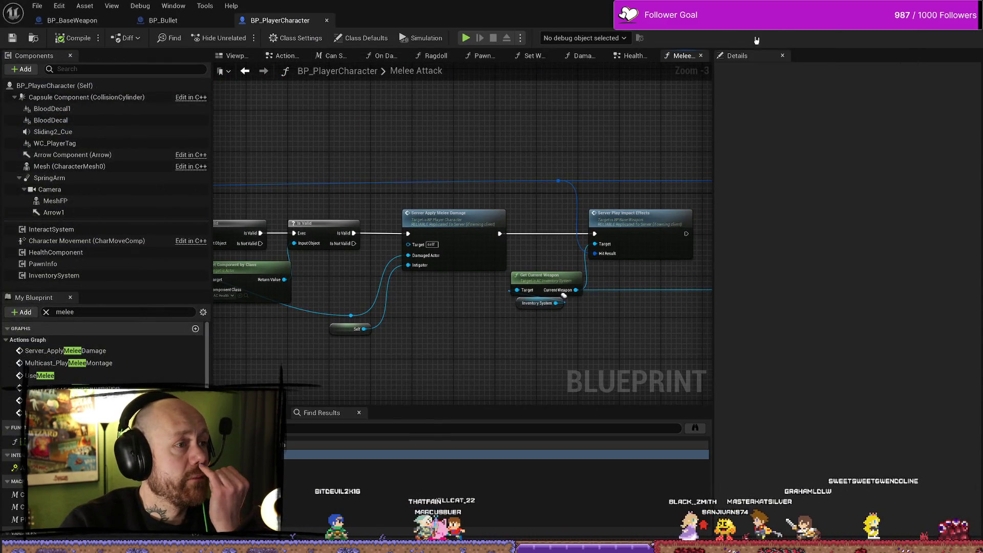
# Step: Close Find in Blueprints and reopen BP_PlayerCharacter's Actions Graph from the Content Drawer
pyautogui.hotkey('alt', 'Tab')
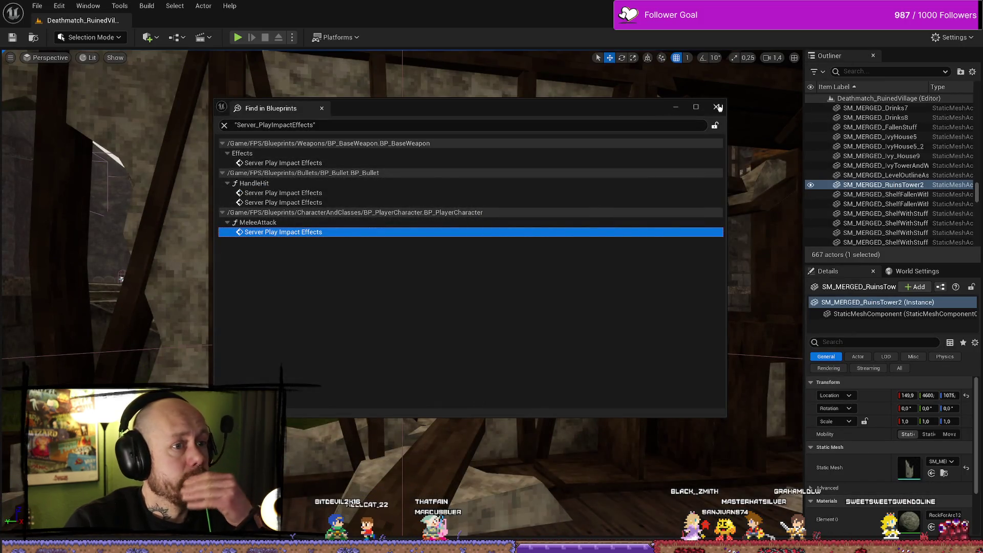
pyautogui.click(716, 107)
pyautogui.hotkey('ctrl', 'space')
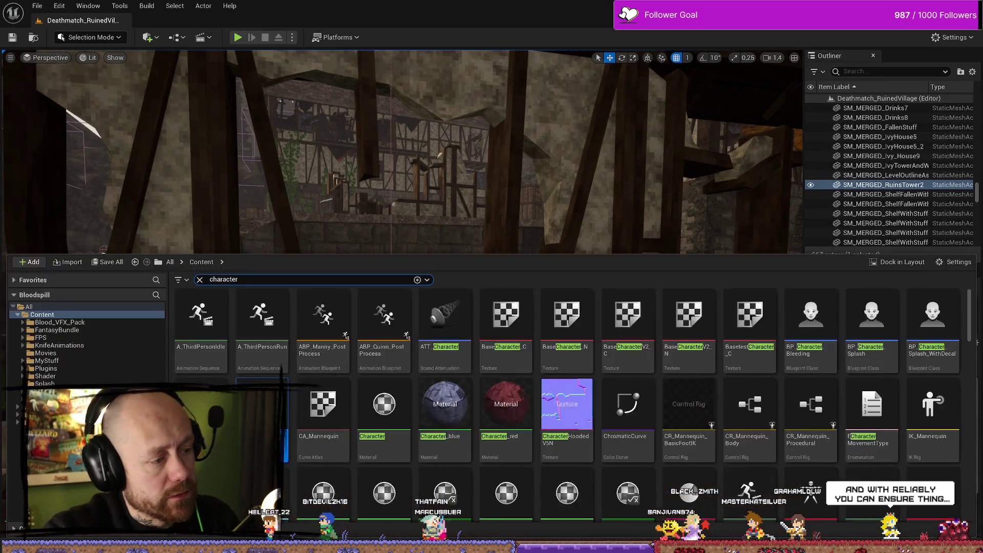
pyautogui.doubleClick(283, 405)
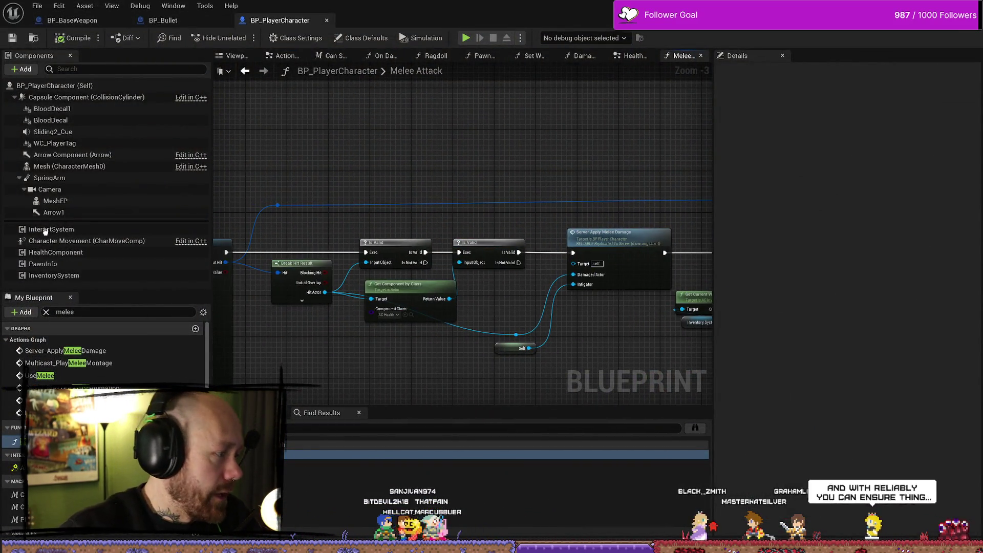
pyautogui.click(280, 55)
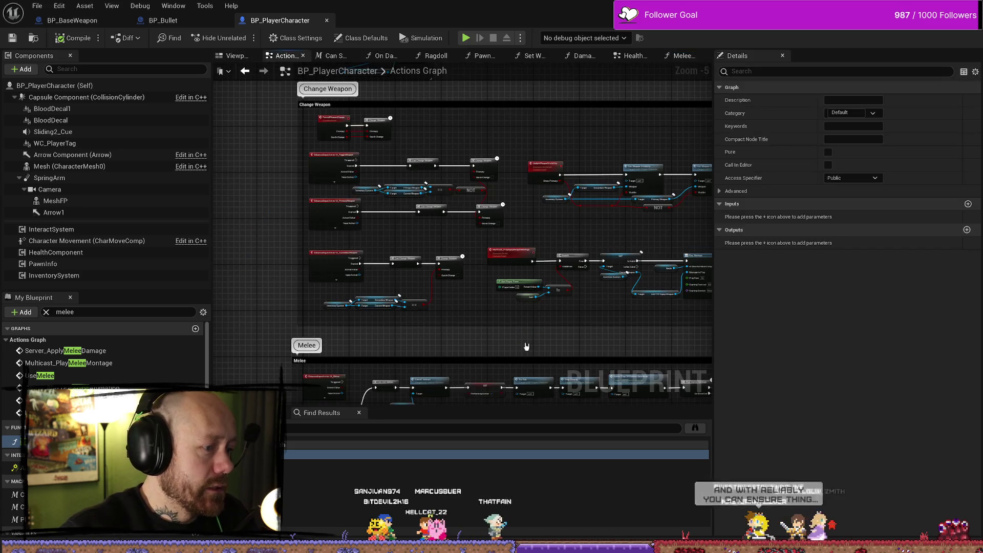
# Step: Filter the My Blueprint list with 'par' to show the Parrying members
pyautogui.scroll(4, 499, 306)
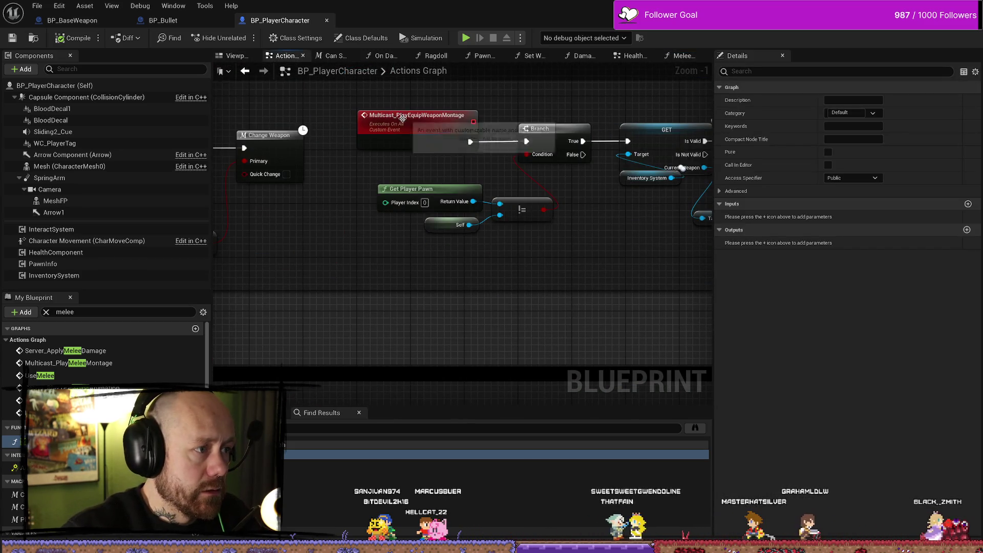
pyautogui.scroll(-5, 560, 212)
pyautogui.click(47, 312)
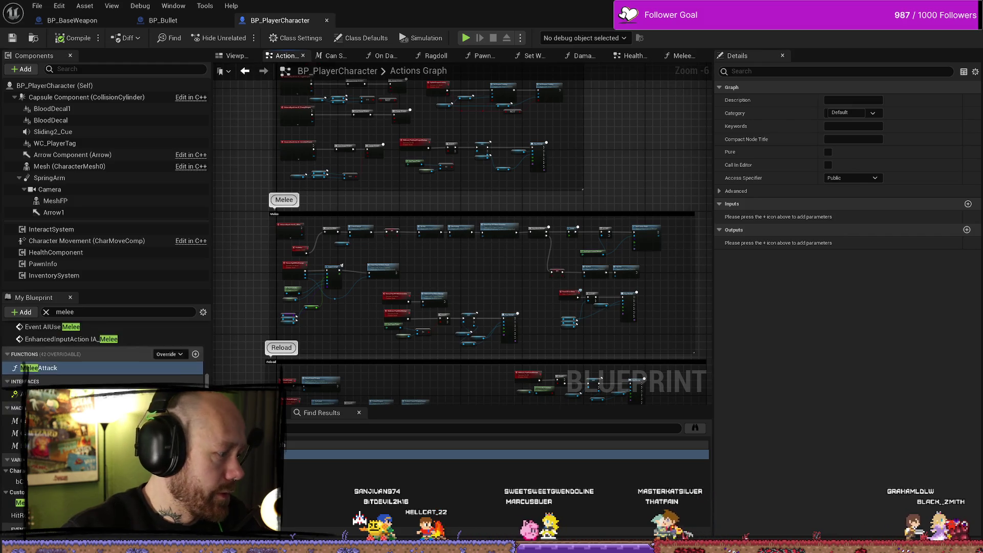
pyautogui.write('par')
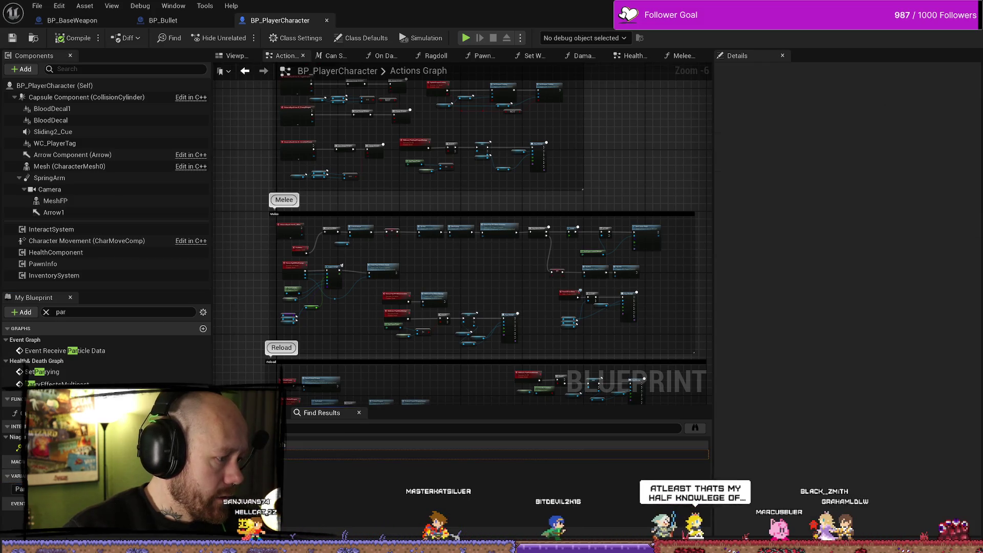
# Step: Jump to SetParrying and review Parrying? replication, keeping the condition at None
pyautogui.doubleClick(497, 463)
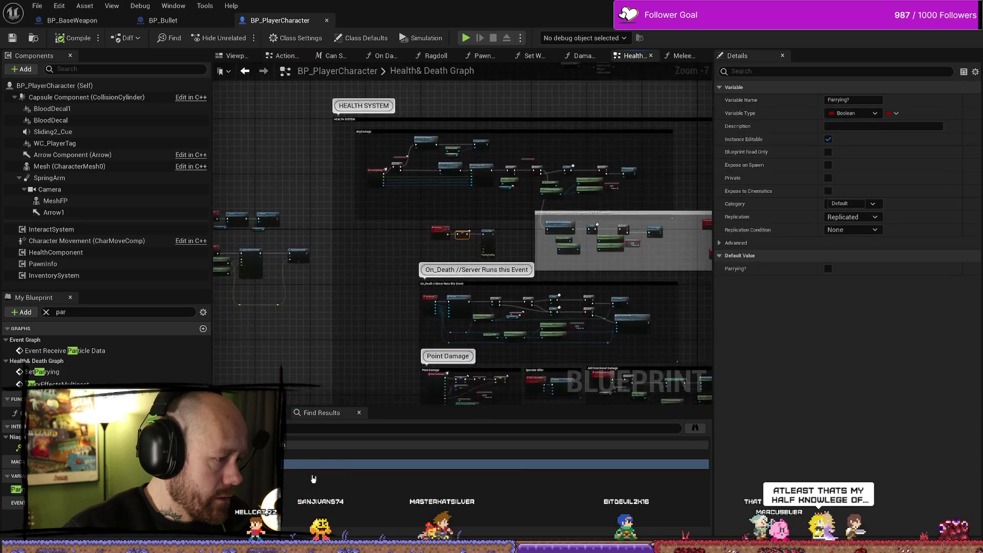
pyautogui.moveTo(502, 214); pyautogui.dragTo(449, 212)
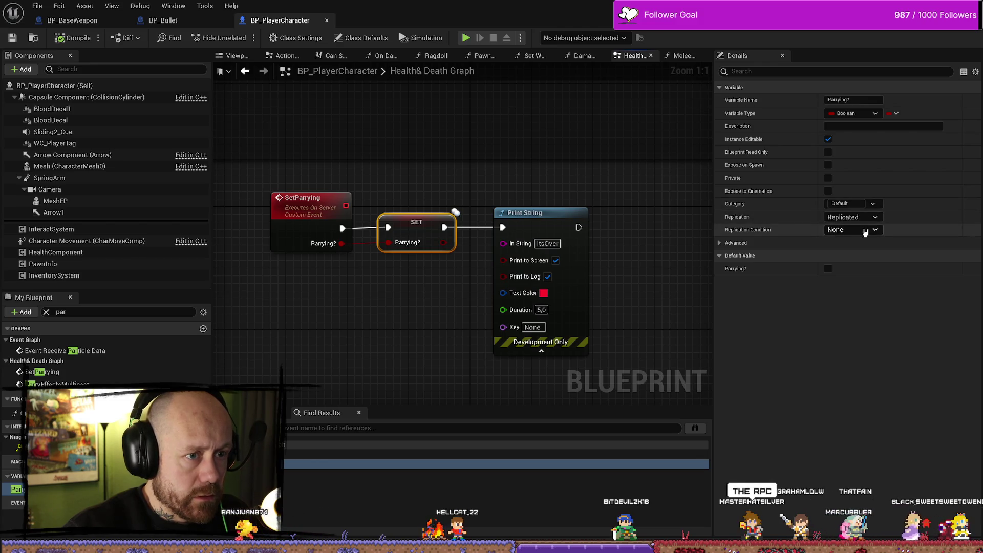
pyautogui.click(872, 231)
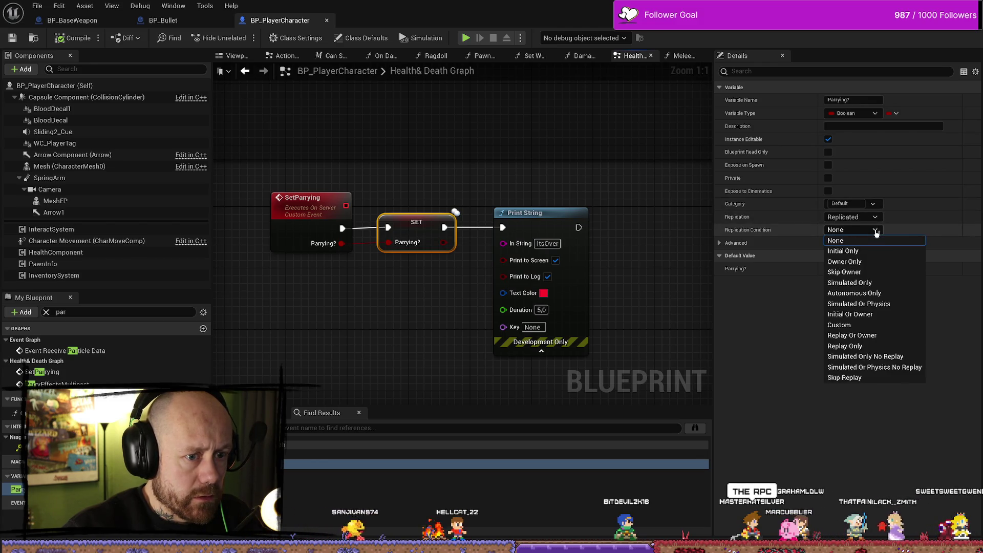
pyautogui.click(876, 233)
pyautogui.click(719, 243)
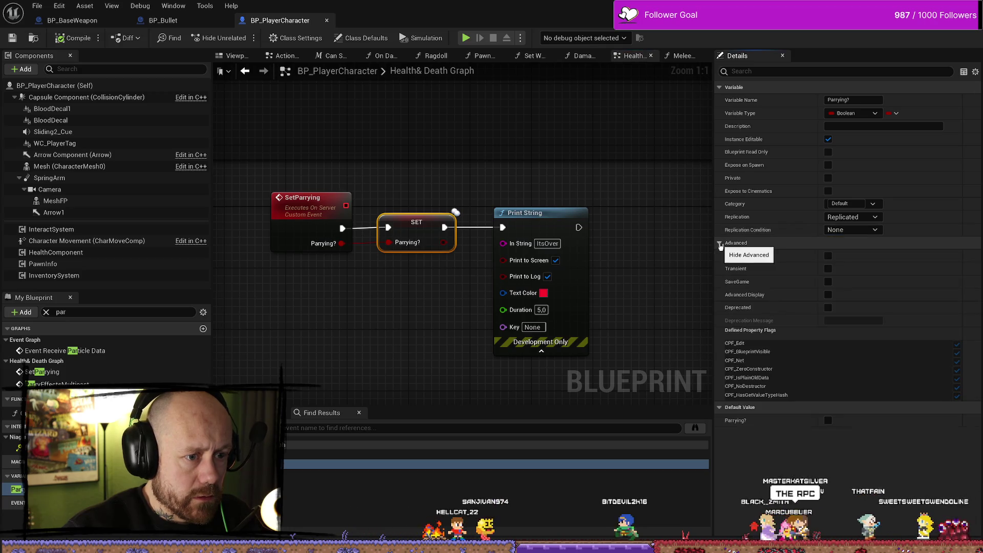
pyautogui.click(719, 244)
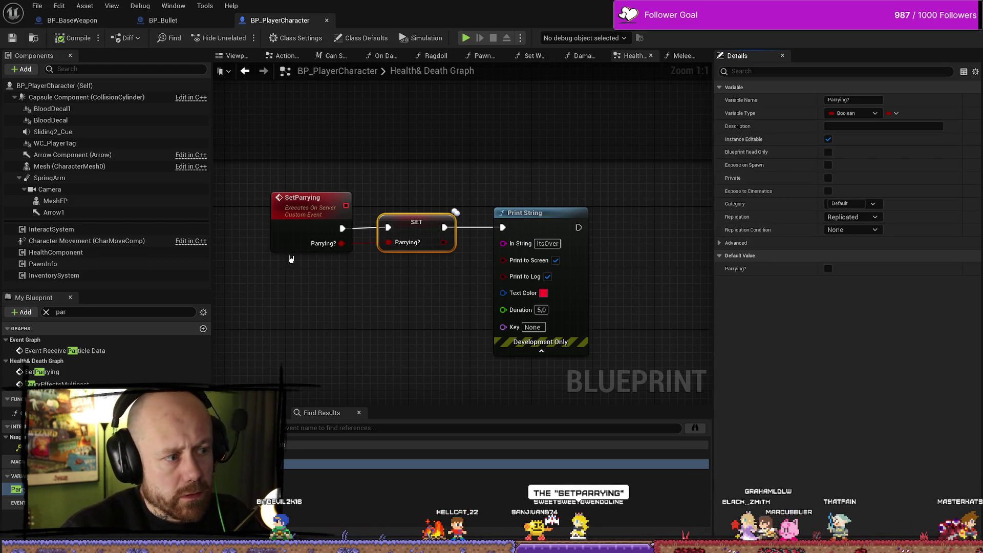
pyautogui.click(719, 243)
# Step: Make the SetParrying server event Reliable and compile the Blueprint
pyautogui.moveTo(371, 311)
pyautogui.mouseDown()
pyautogui.moveTo(410, 304)
pyautogui.moveTo(467, 271)
pyautogui.mouseUp()
pyautogui.click(358, 205)
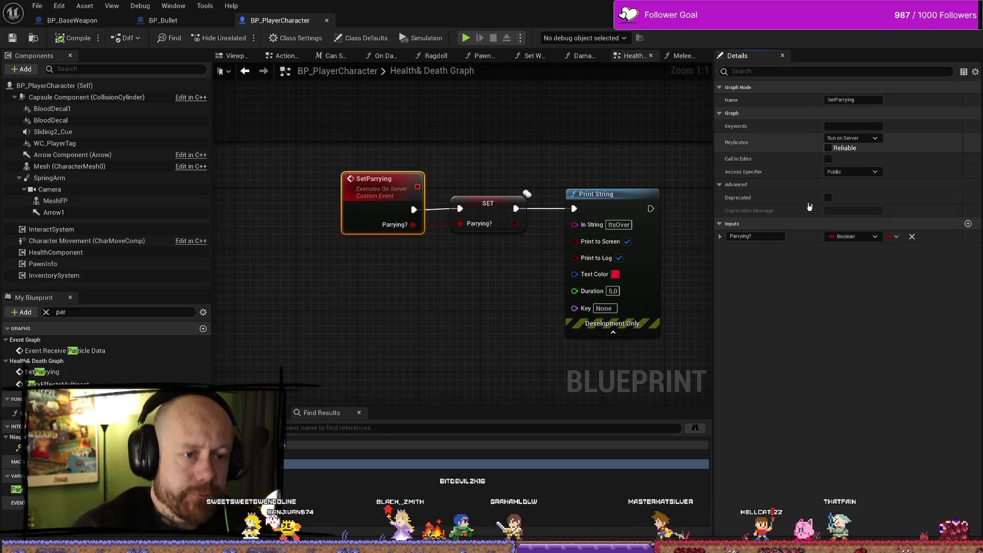
pyautogui.click(827, 148)
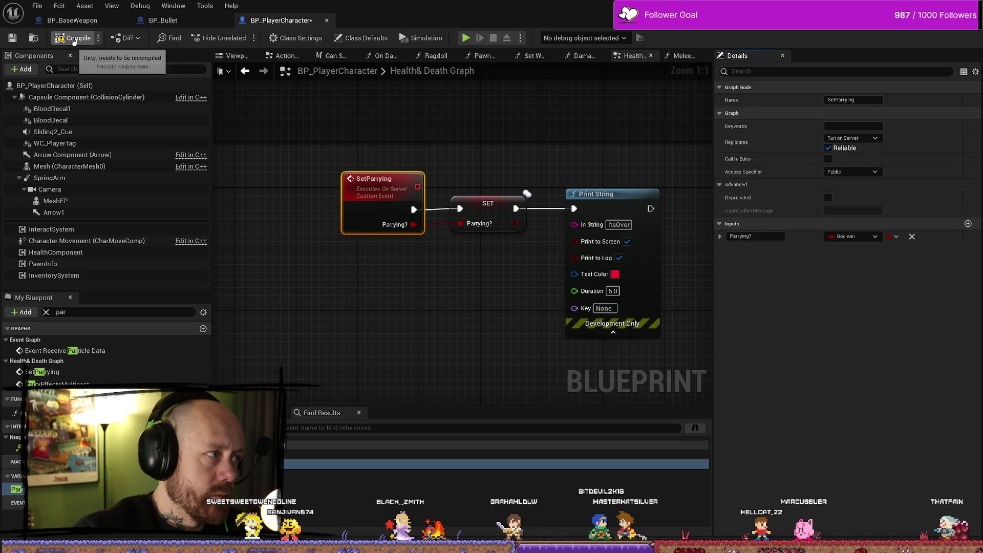
pyautogui.press('F7')
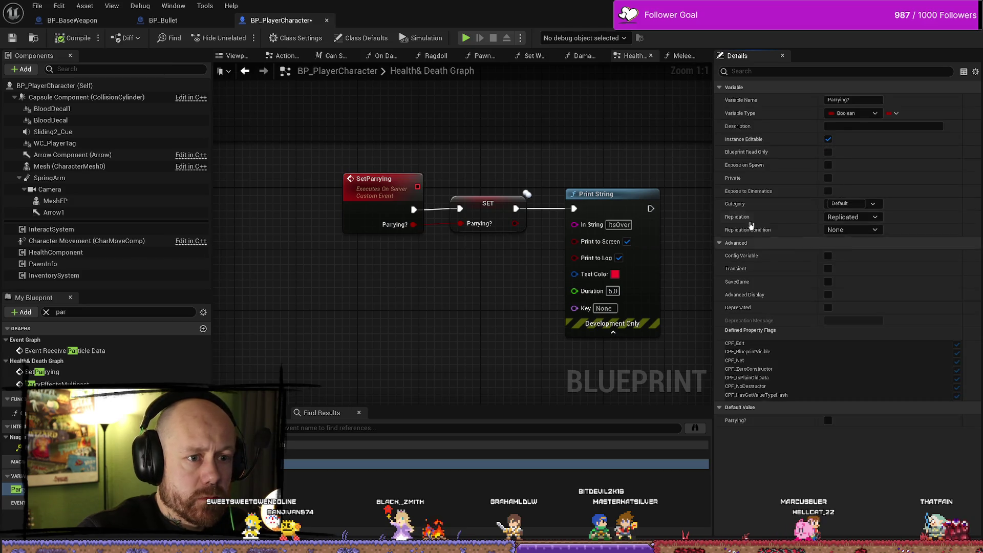
# Step: Check the OnRep_Parrying? function, return to SetParrying, and save BP_PlayerCharacter
pyautogui.click(374, 189)
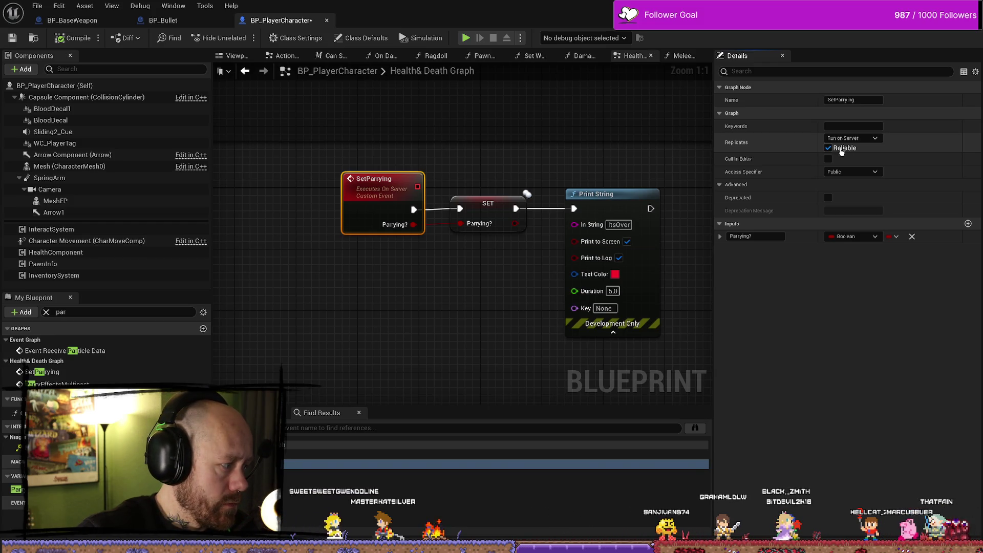
pyautogui.click(484, 292)
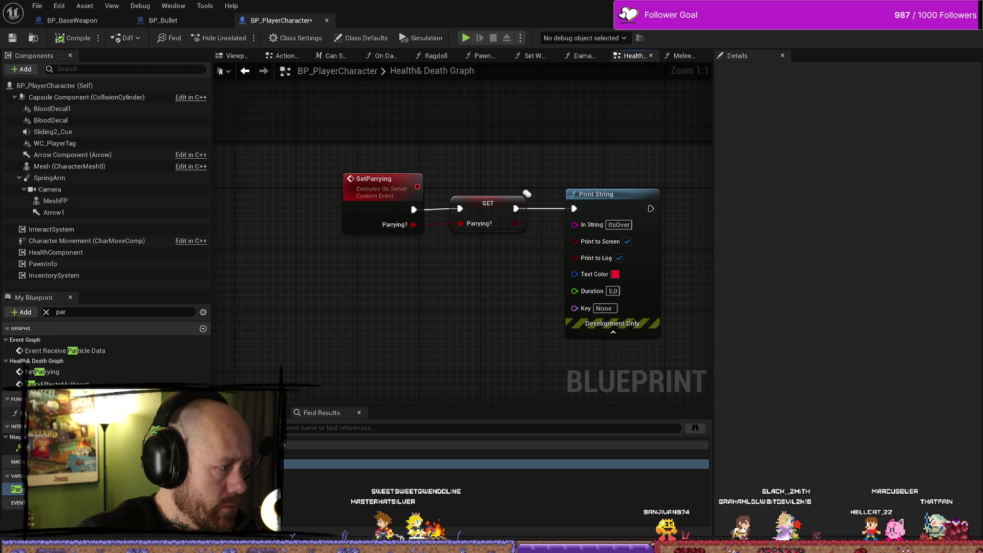
pyautogui.doubleClick(487, 204)
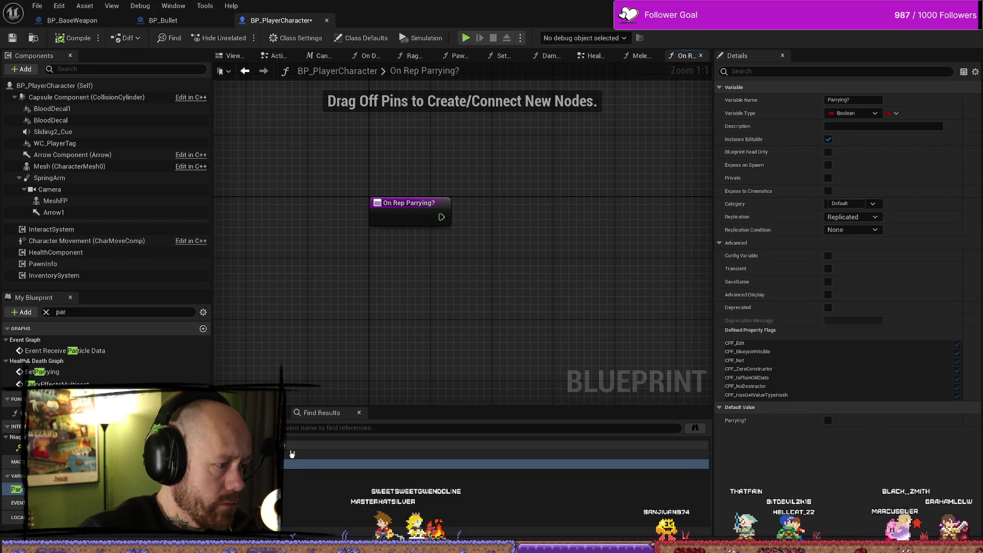
pyautogui.doubleClick(392, 454)
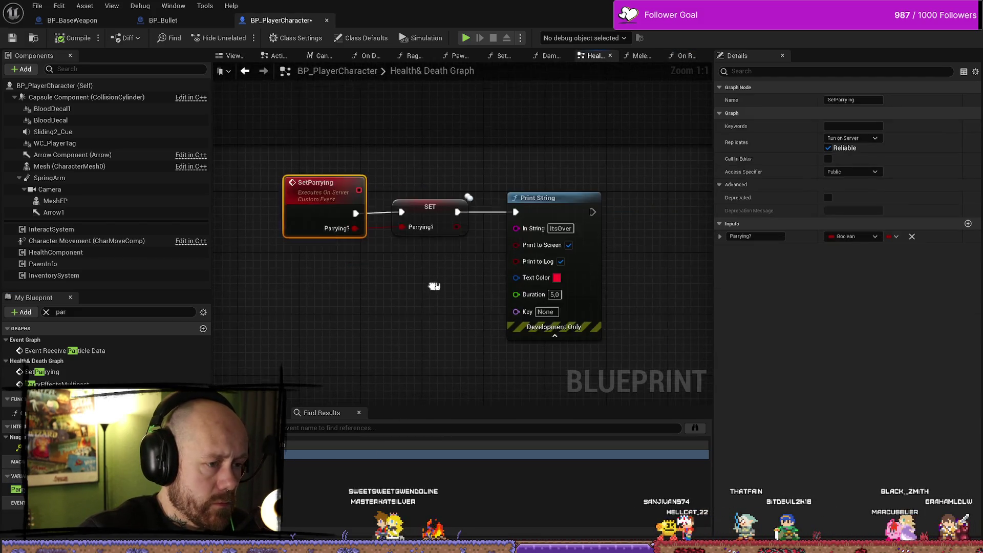
pyautogui.click(13, 38)
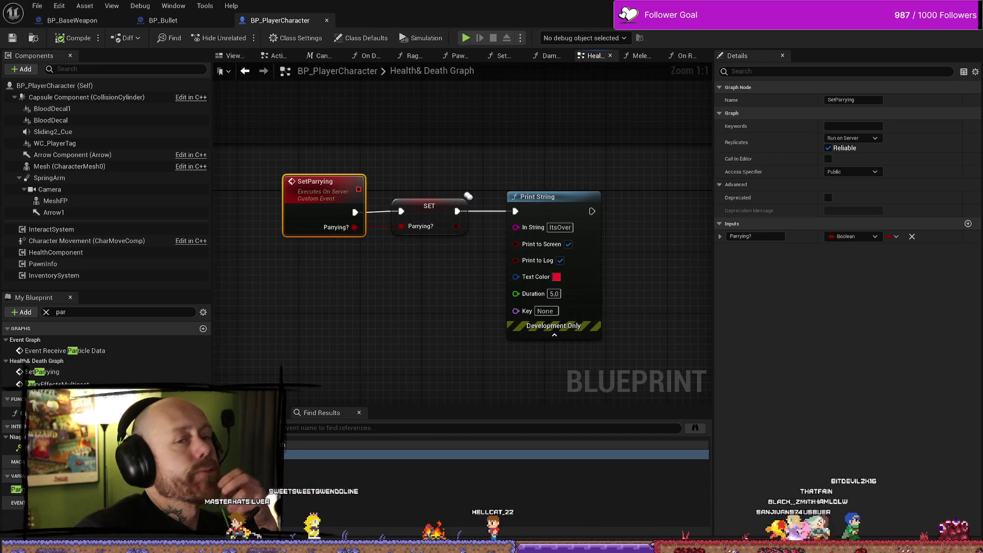
pyautogui.hotkey('alt', 'Tab')
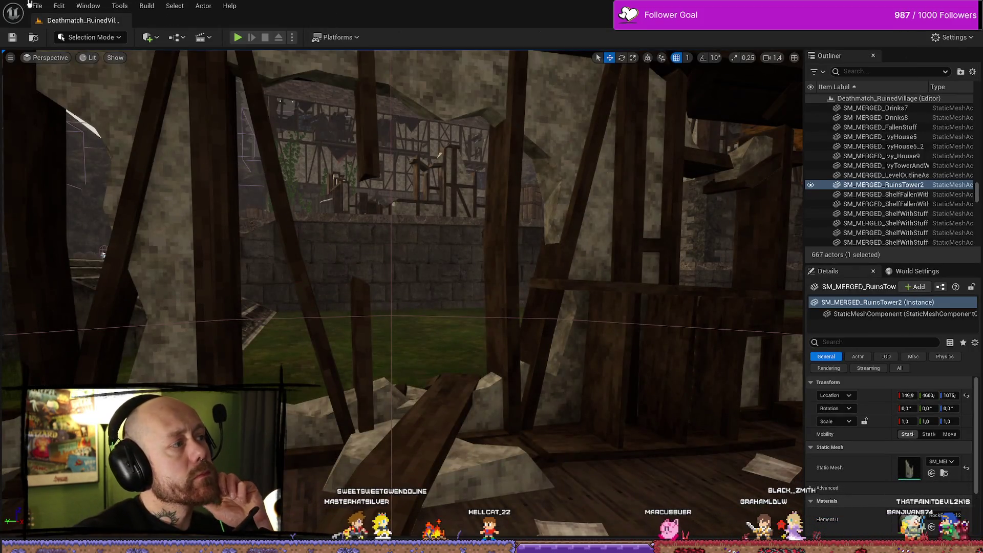
# Step: Save all assets and run a quick play-in-editor test, deploying then stopping
pyautogui.click(36, 6)
pyautogui.click(64, 133)
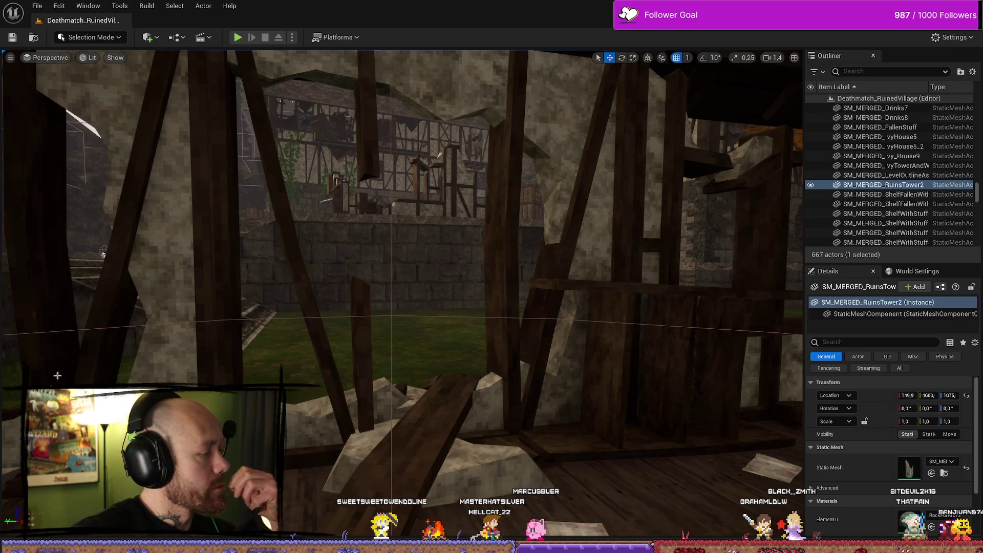
pyautogui.click(238, 38)
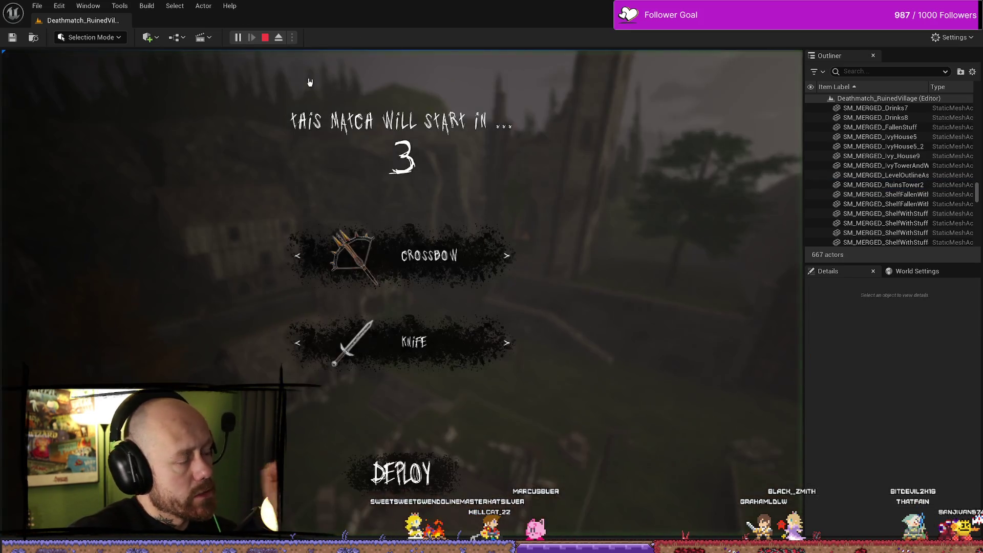
pyautogui.click(409, 445)
pyautogui.press('Escape')
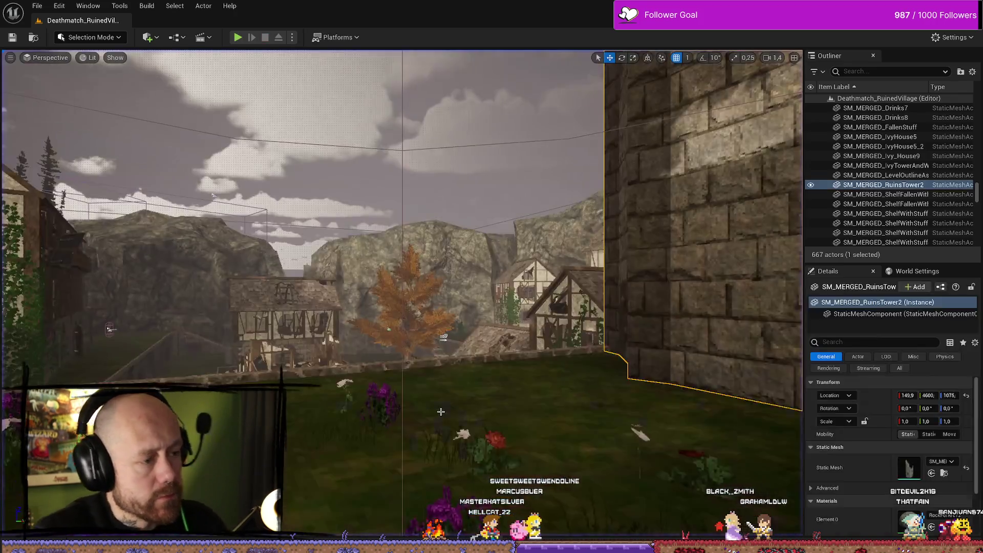
# Step: Browse the Content Browser to the Content/FPS/Maps/GameModes folder
pyautogui.hotkey('ctrl', 'space')
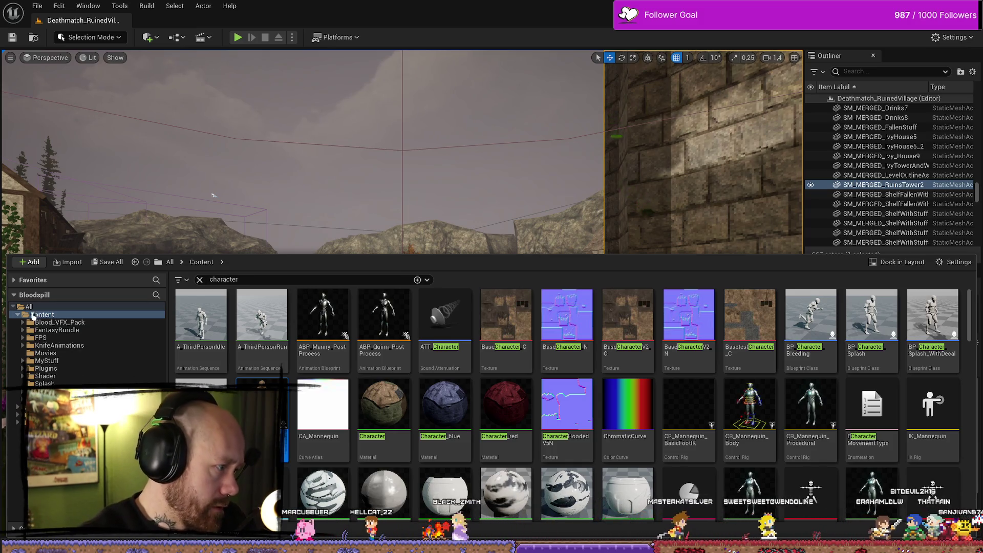
pyautogui.click(56, 337)
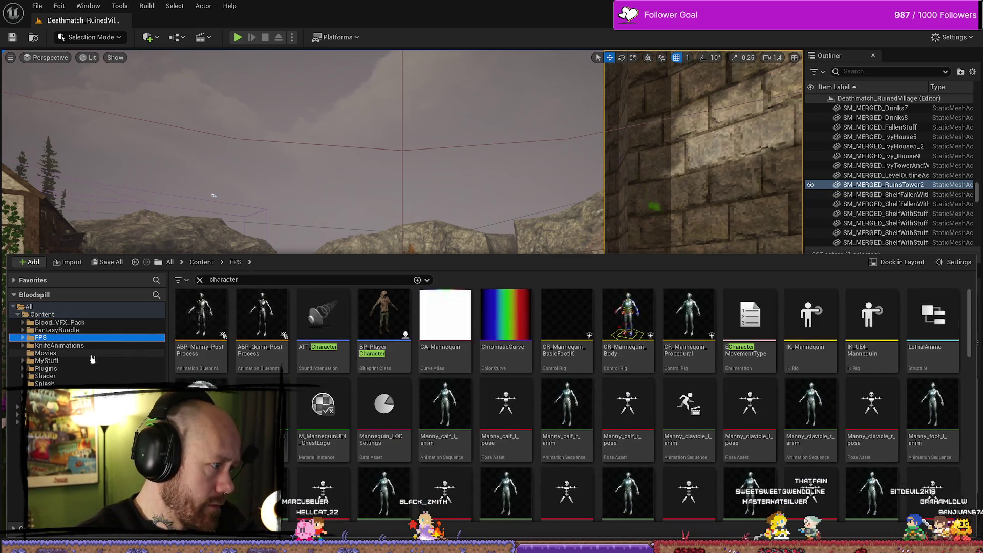
pyautogui.click(199, 279)
pyautogui.doubleClick(655, 315)
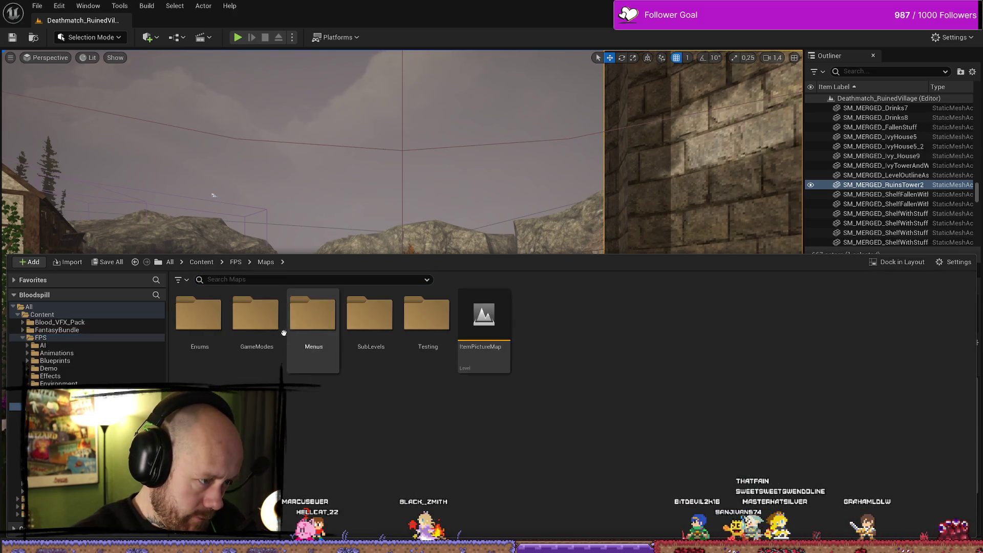
pyautogui.doubleClick(272, 326)
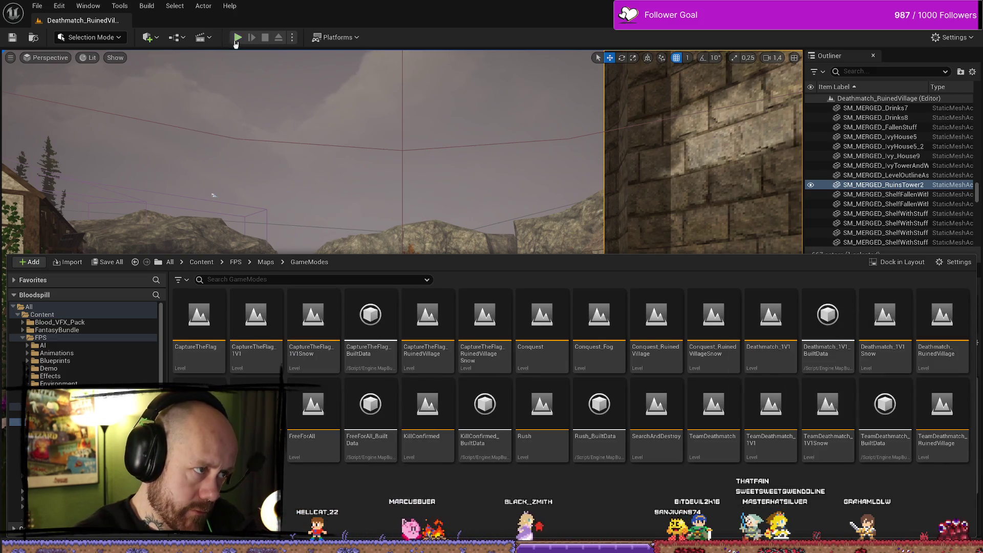
# Step: Play again, leave the match, and start a Deathmatch on Ruined Village
pyautogui.click(237, 38)
pyautogui.press('Escape')
pyautogui.click(151, 193)
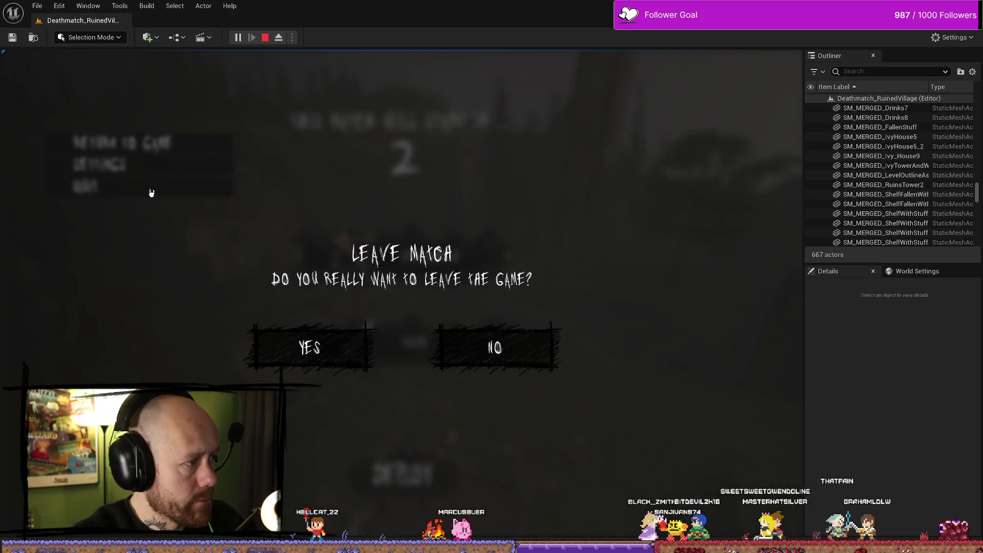
pyautogui.press('Return')
pyautogui.click(87, 400)
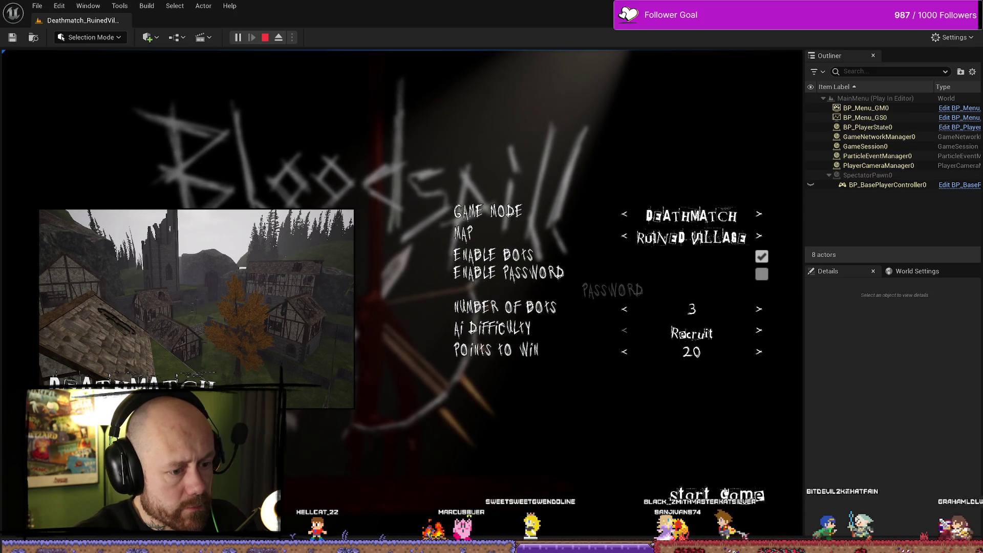
pyautogui.click(720, 483)
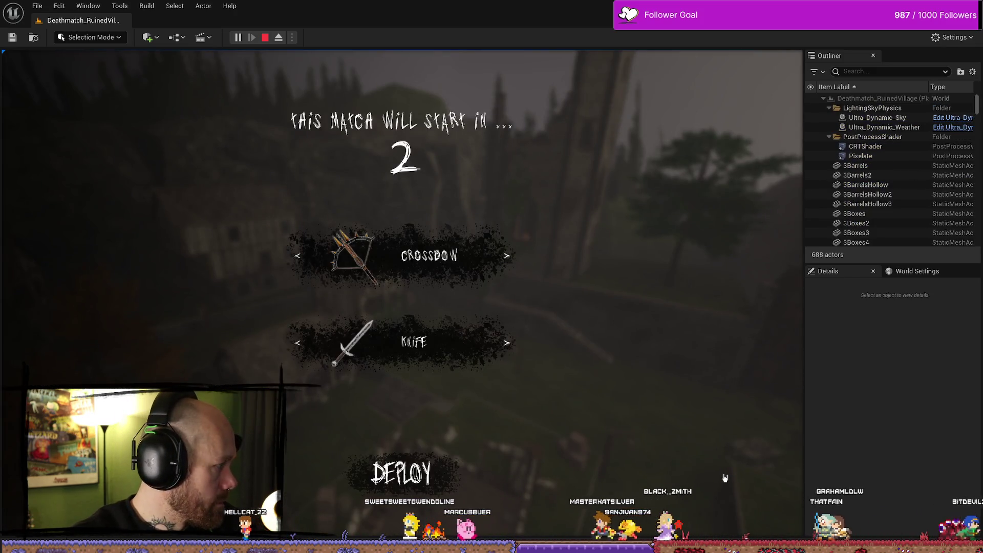
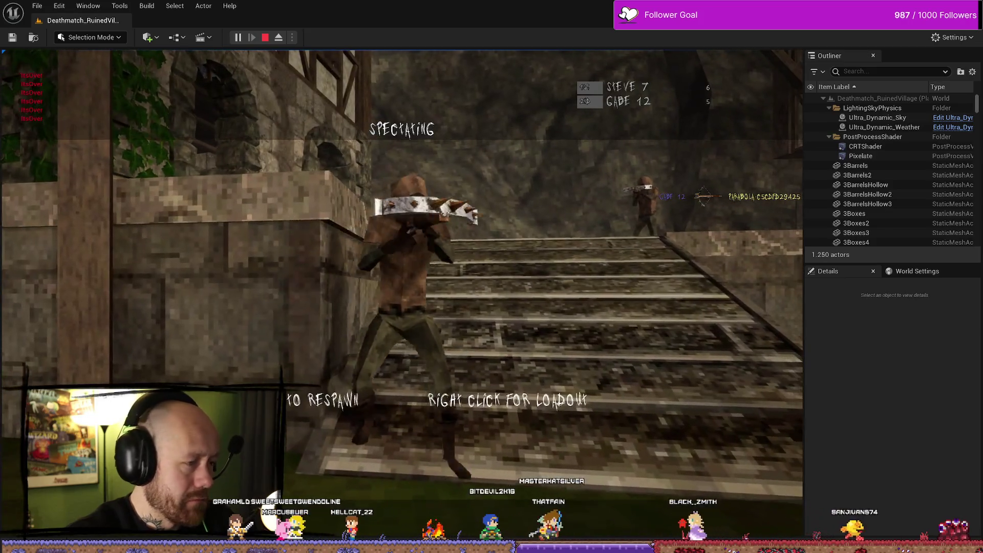
# Step: Respawn in the Ruined Village deathmatch, then stop the Play-in-Editor session at 7 to 12
pyautogui.click(402, 293)
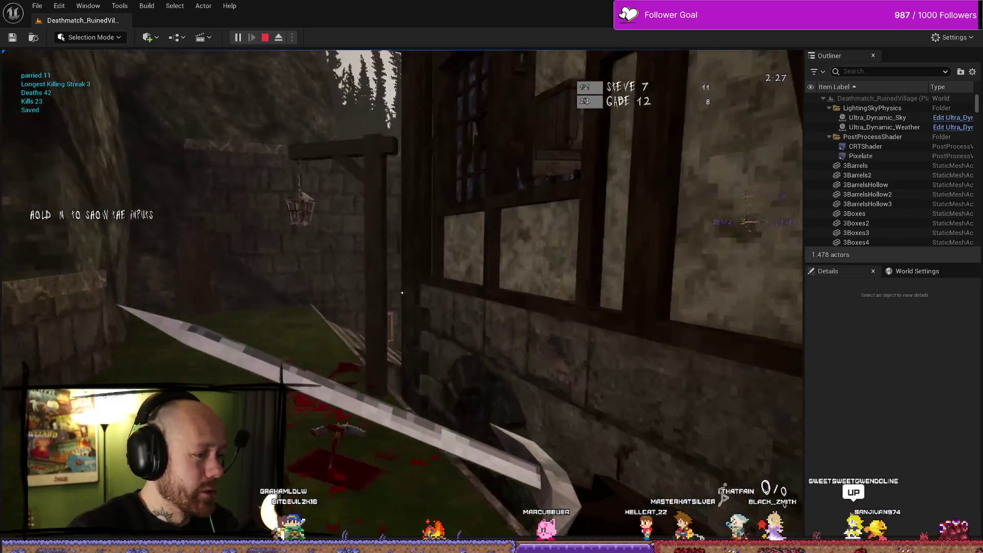
pyautogui.press('Escape')
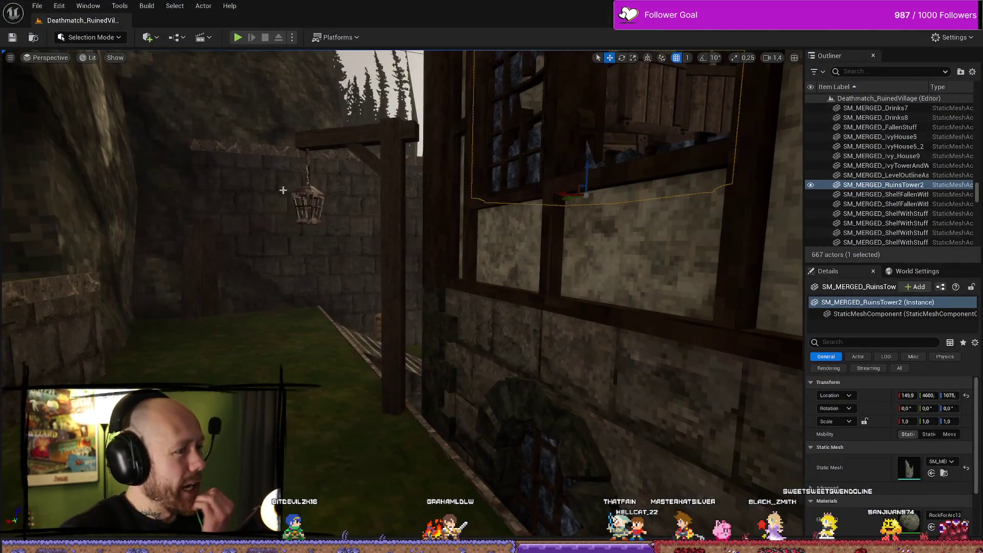
# Step: Run Bloodspill.exe from the ForTesting\Windows build folder
pyautogui.hotkey('alt', 'Tab')
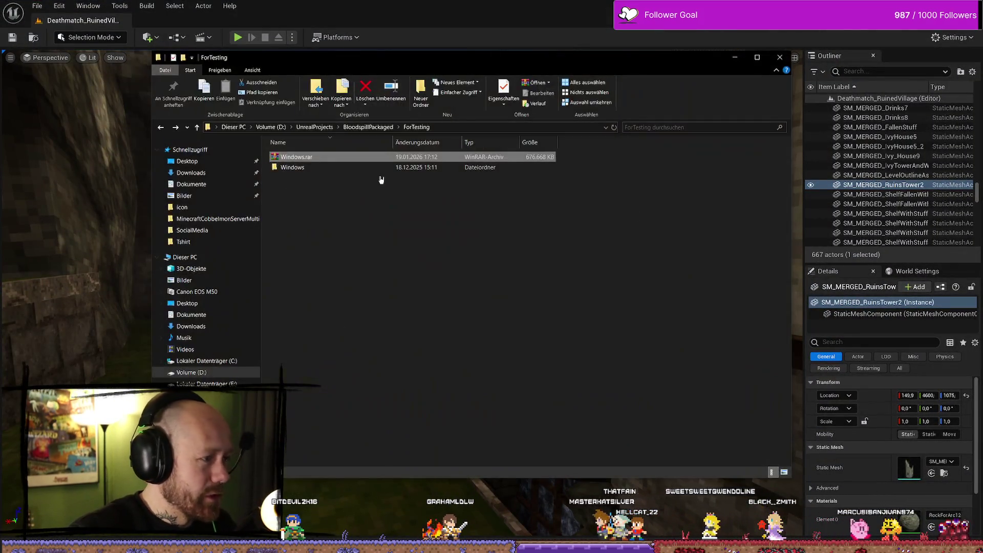
pyautogui.doubleClick(330, 167)
pyautogui.click(330, 177)
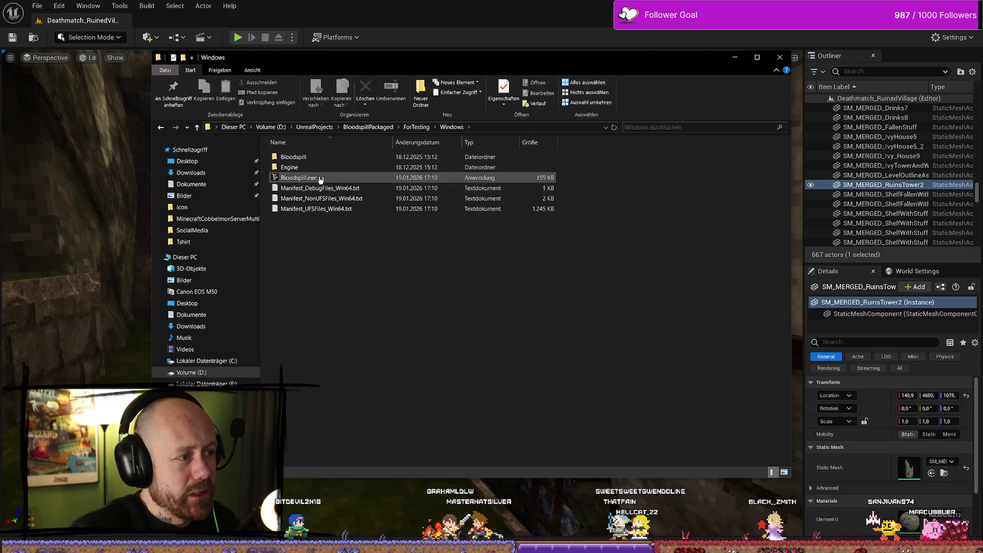
pyautogui.press('Return')
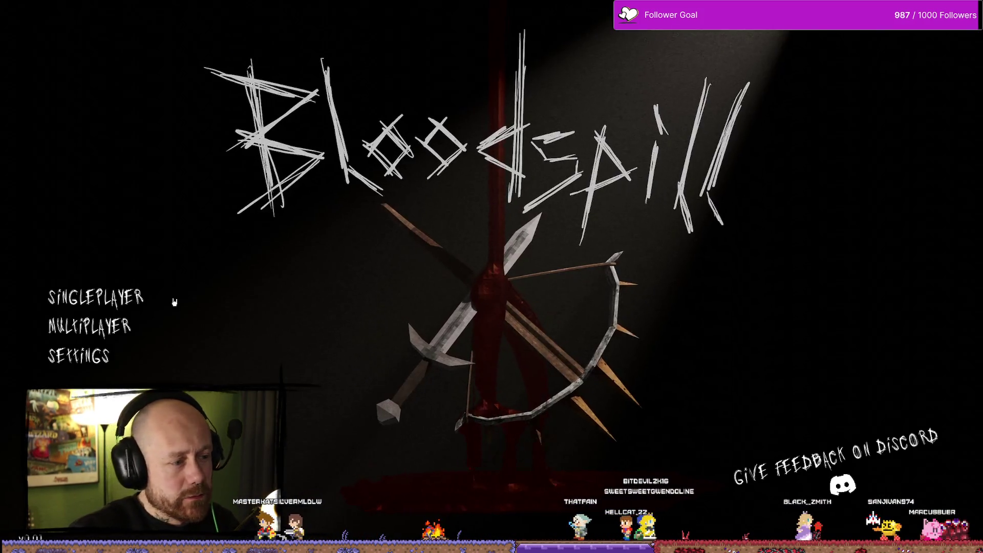
# Step: Back out of singleplayer setup and join the single server listed under Multiplayer > Join Game
pyautogui.click(126, 299)
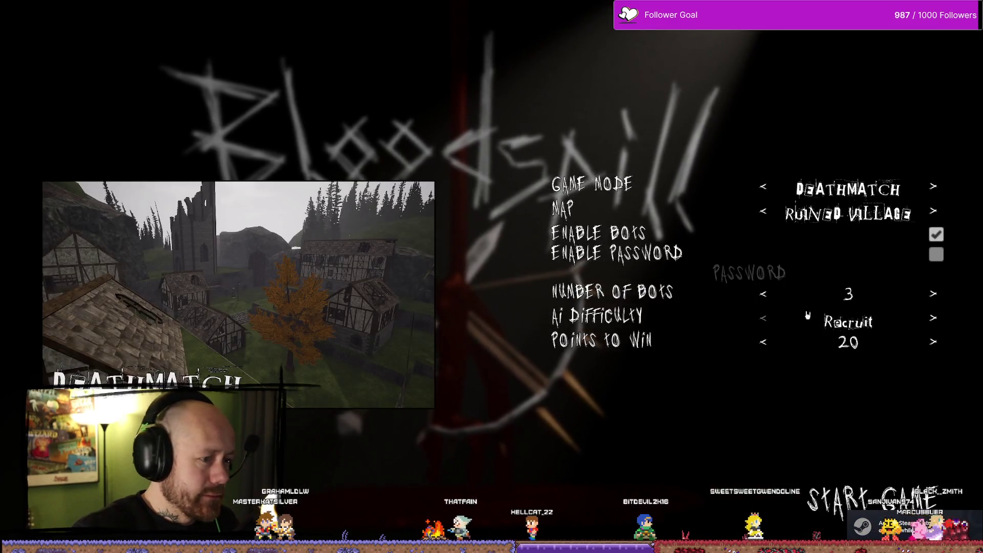
pyautogui.press('Escape')
pyautogui.click(82, 310)
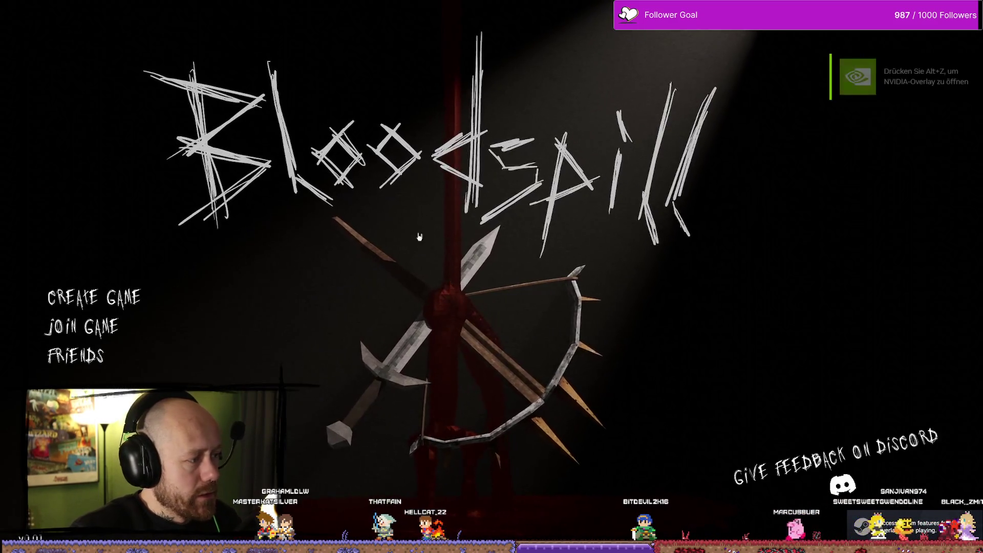
pyautogui.click(102, 330)
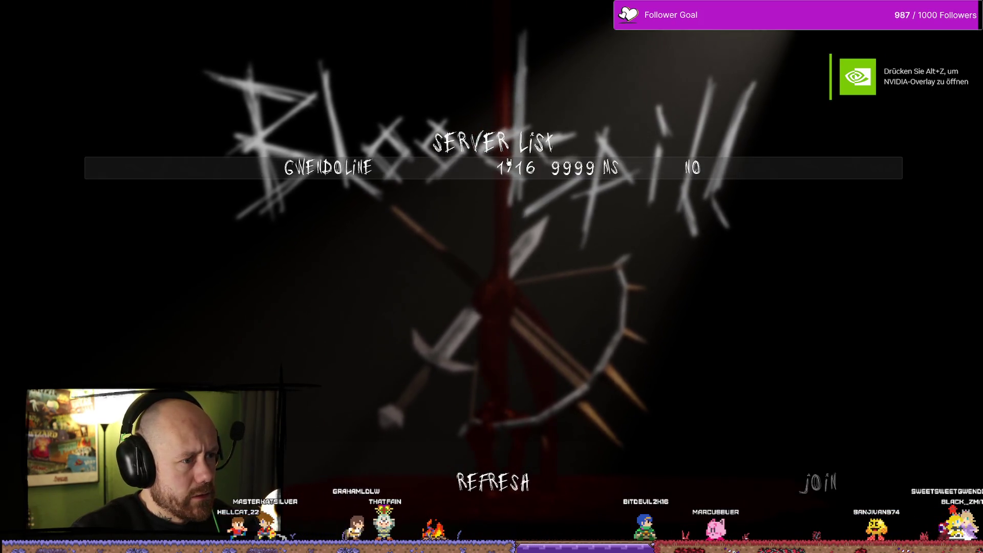
pyautogui.click(338, 168)
pyautogui.click(817, 483)
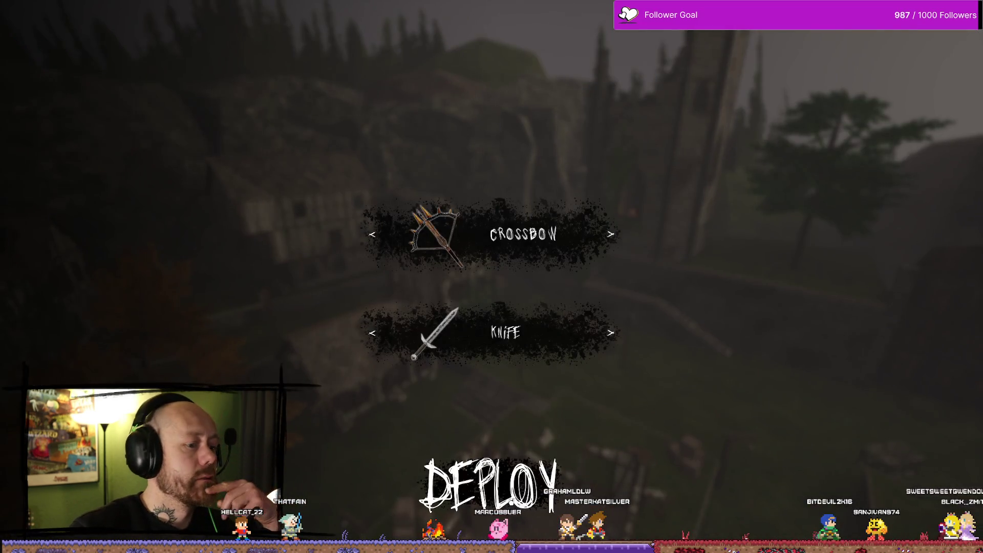
# Step: Deploy with the crossbow and fire bolts at enemies on the stairs and by the tower, reloading once
pyautogui.click(483, 477)
pyautogui.press('w')
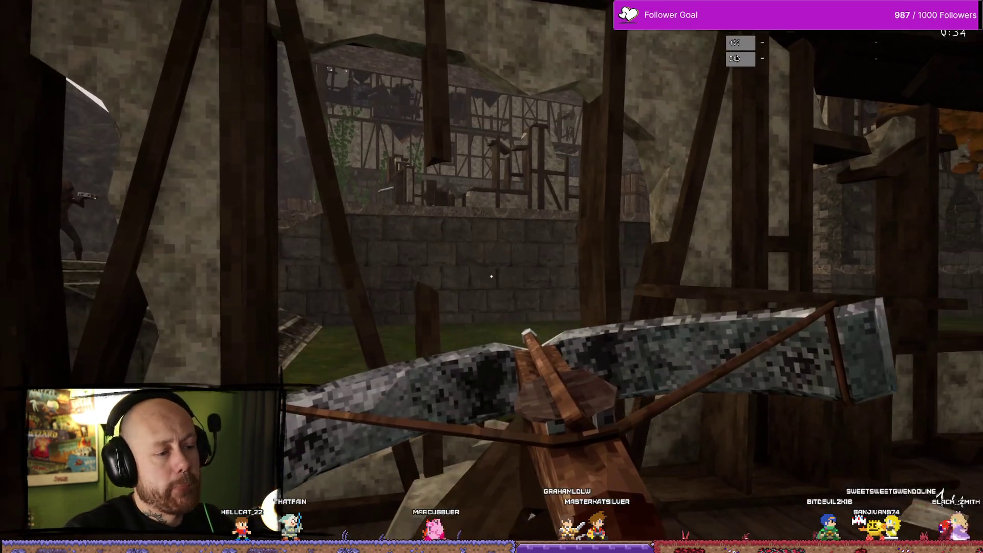
pyautogui.press('s')
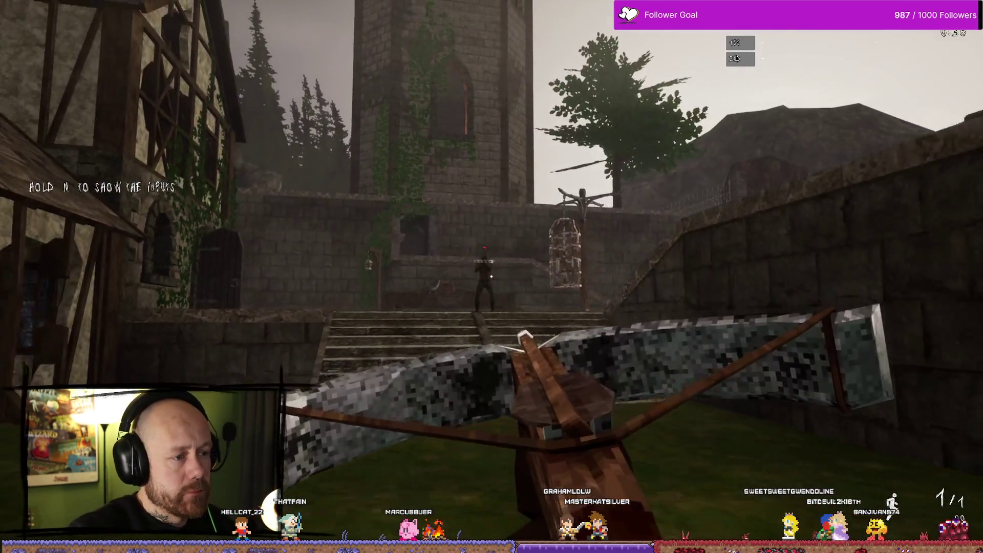
pyautogui.press('w')
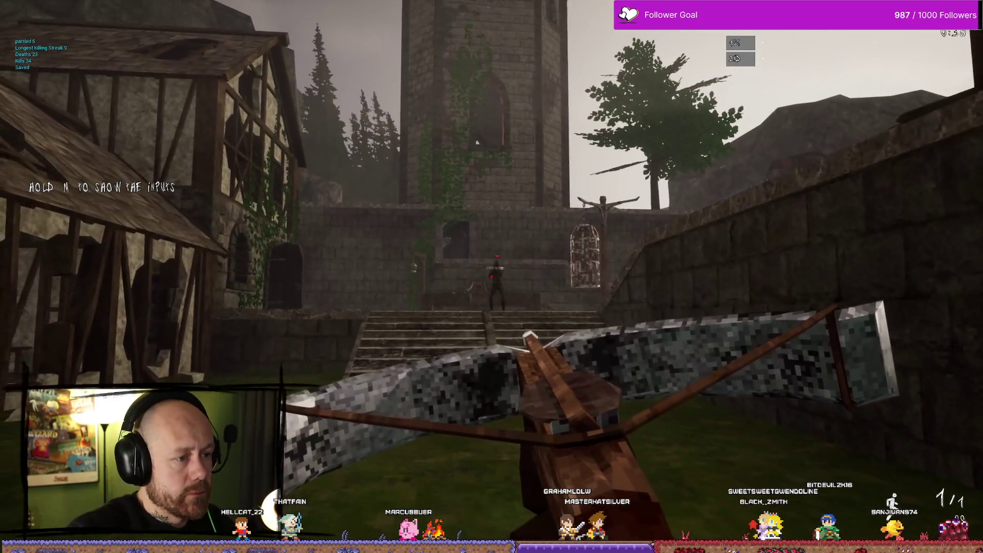
pyautogui.press('d')
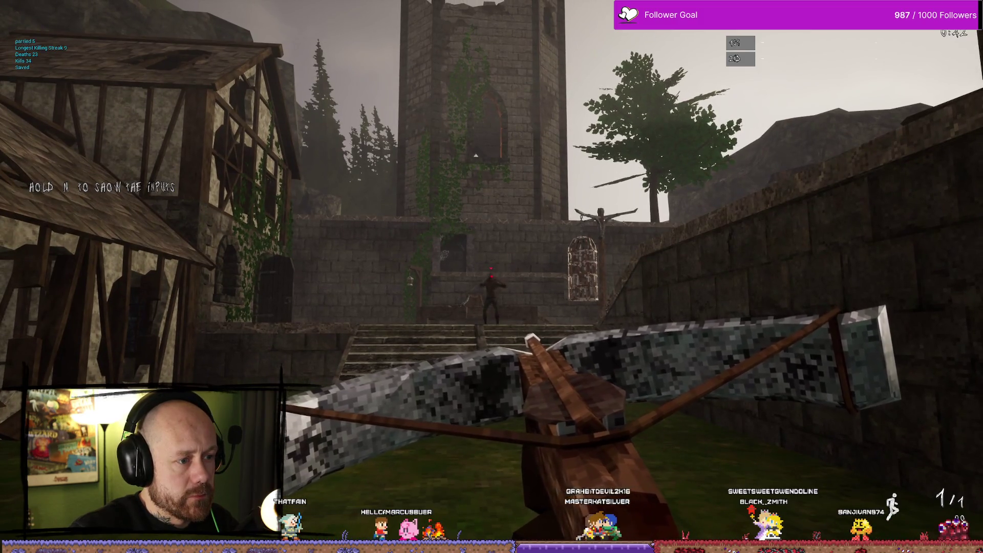
pyautogui.click(492, 276)
pyautogui.press('r')
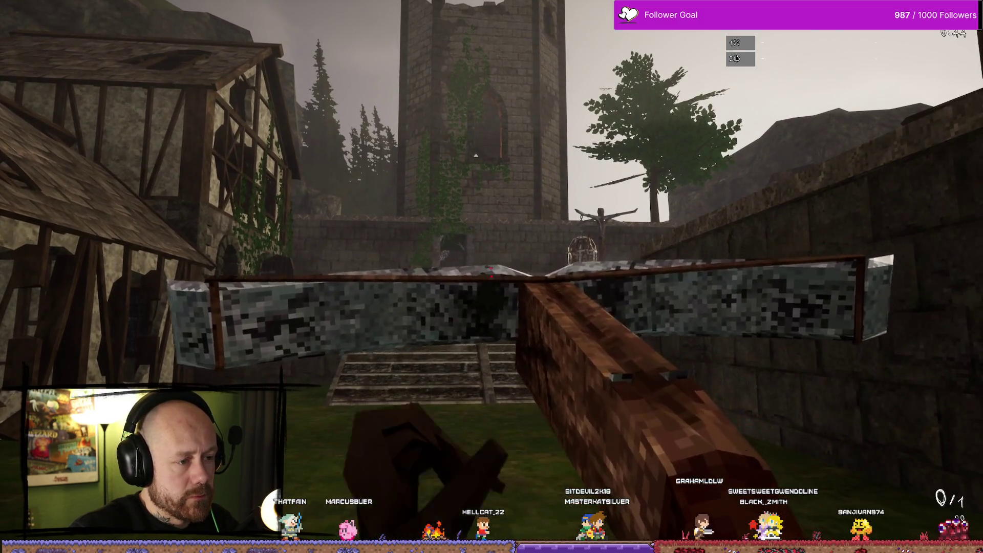
pyautogui.click(492, 276)
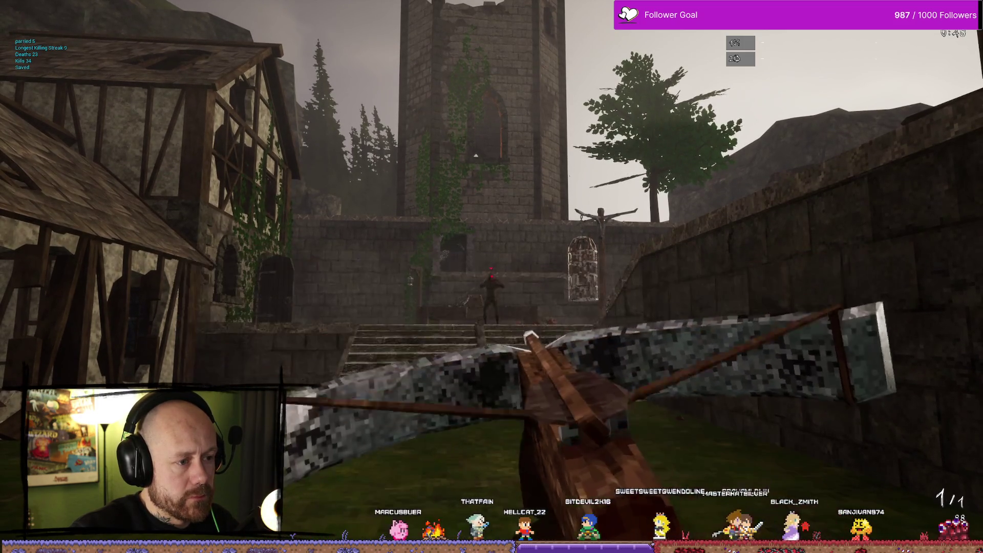
pyautogui.click(491, 277)
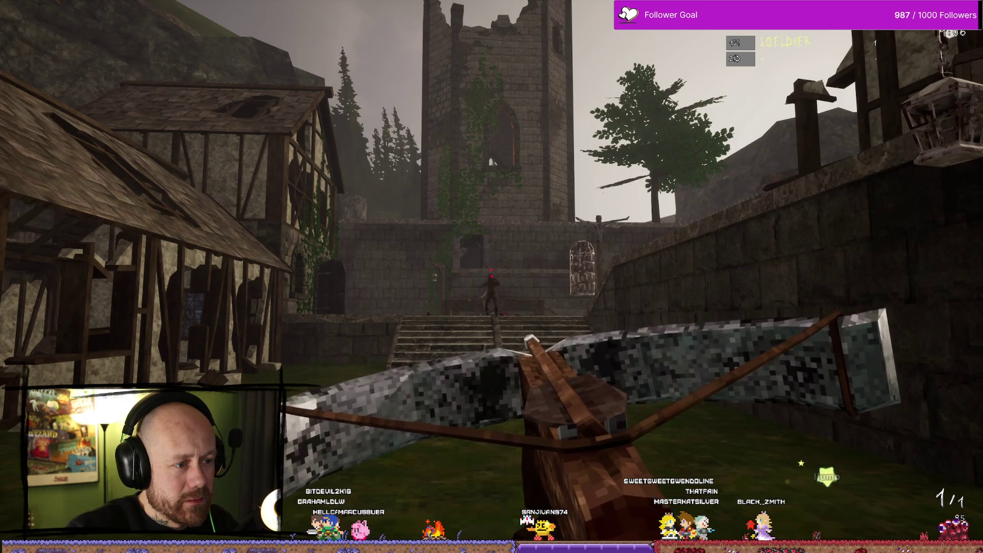
pyautogui.click(491, 277)
pyautogui.press('w')
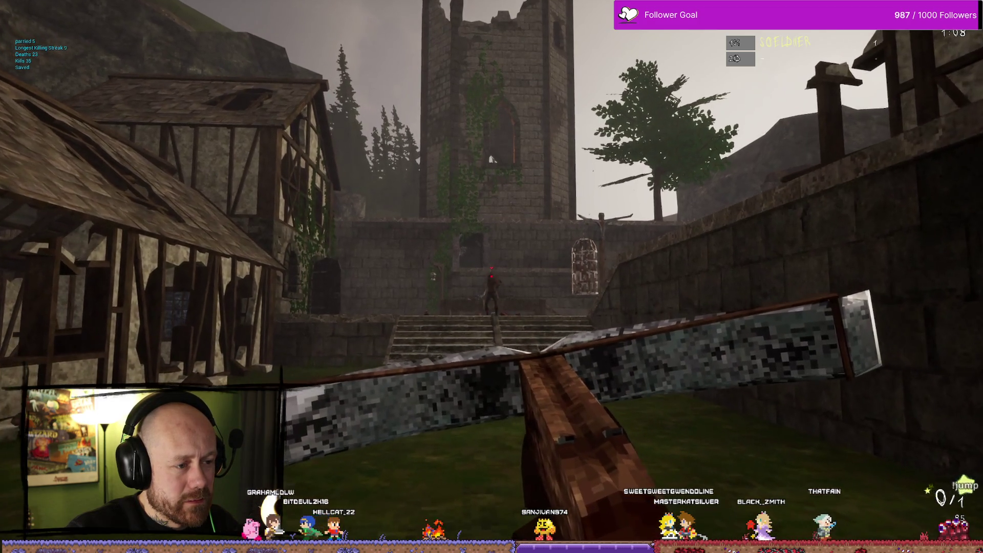
# Step: Switch to the sword to kill an approaching enemy, then push up the castle stairs
pyautogui.press('1')
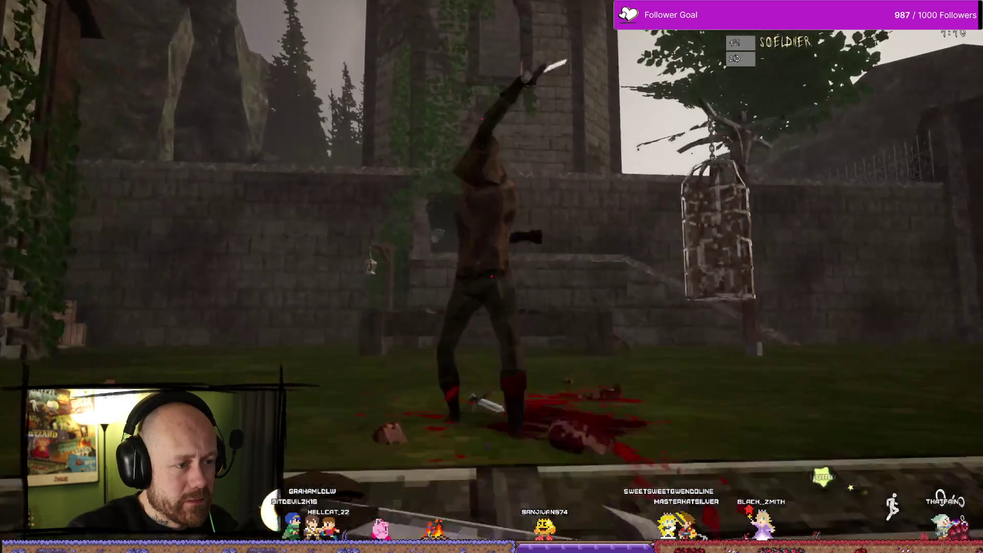
pyautogui.click(491, 276)
pyautogui.press('s')
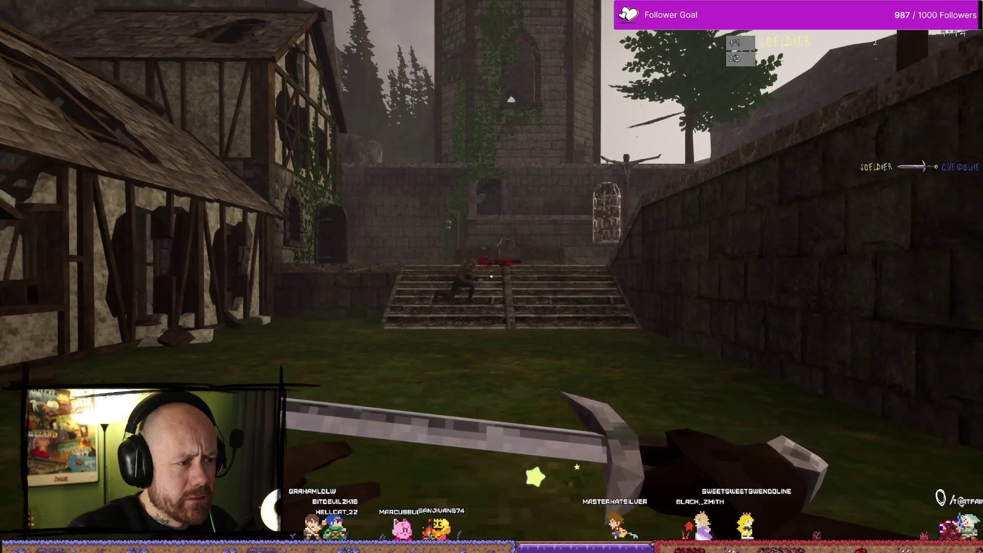
pyautogui.press('2')
pyautogui.press('w')
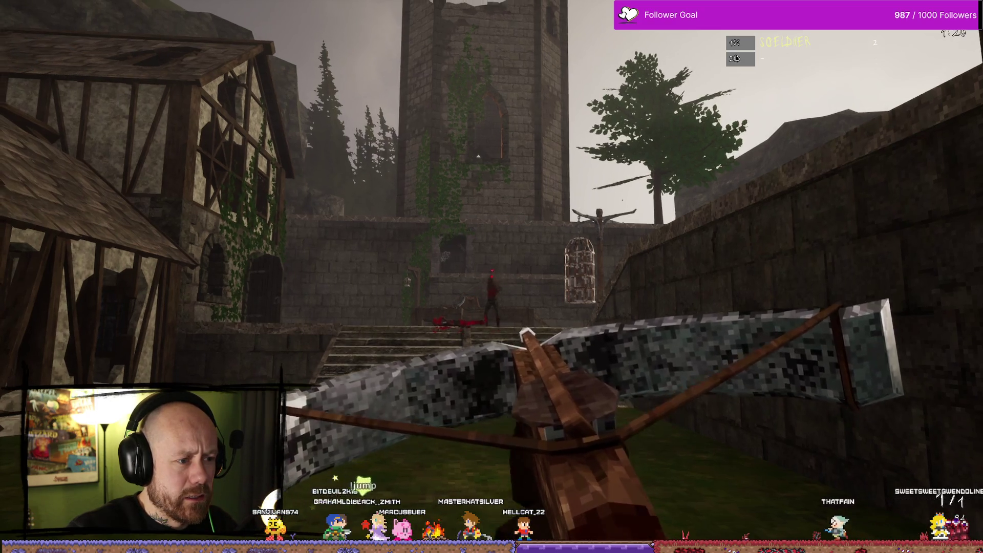
pyautogui.press('w')
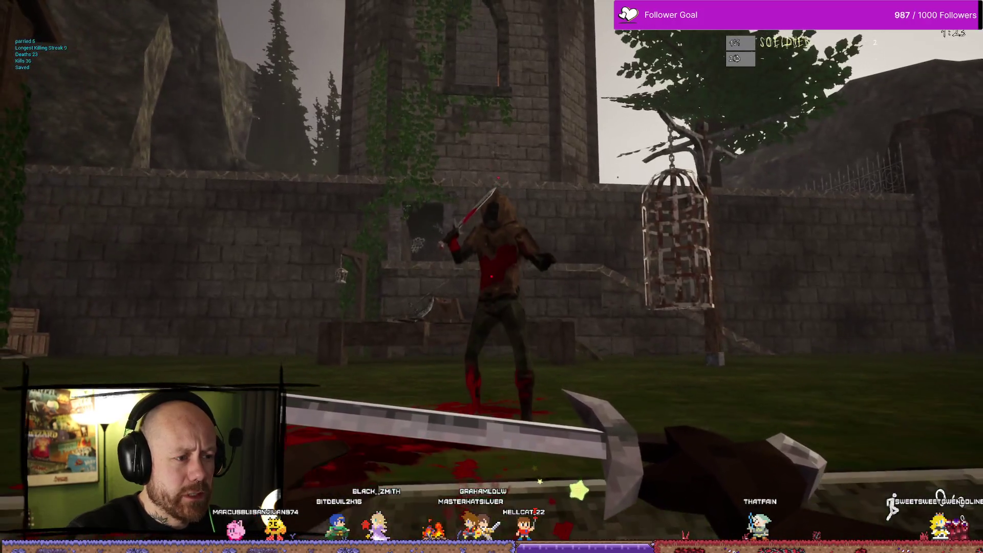
pyautogui.click(491, 276)
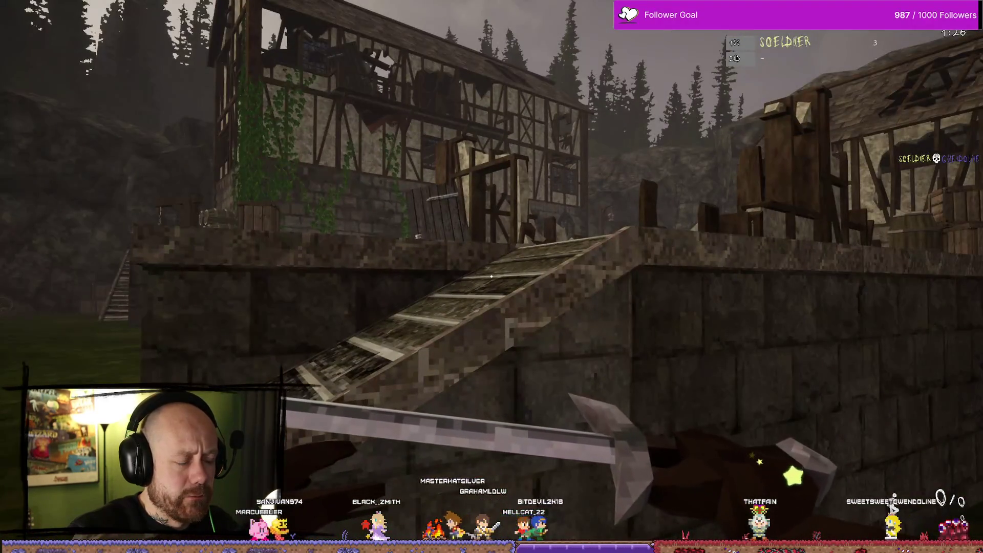
# Step: Fight the opponent with repeated sword swings beside the stone wall and houses
pyautogui.press('w')
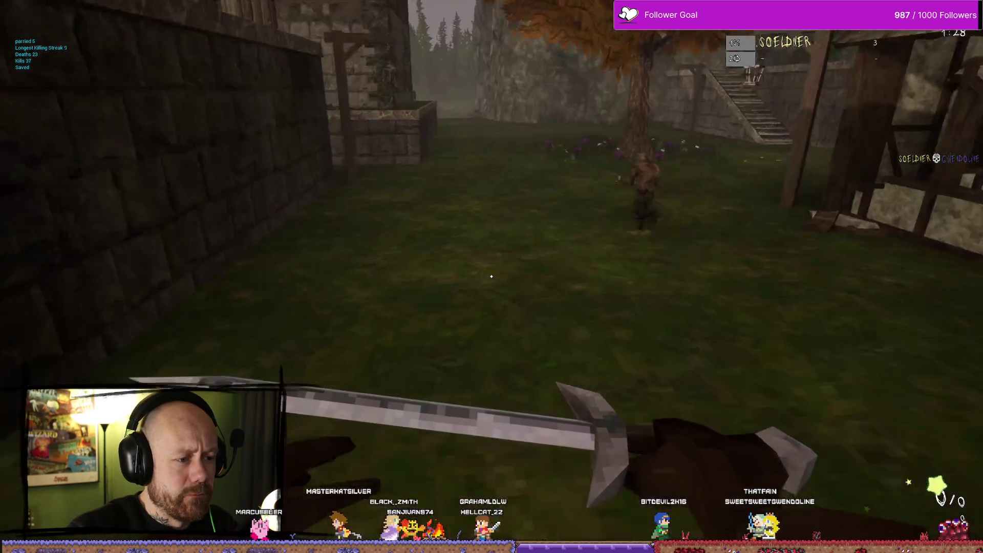
pyautogui.click(492, 276)
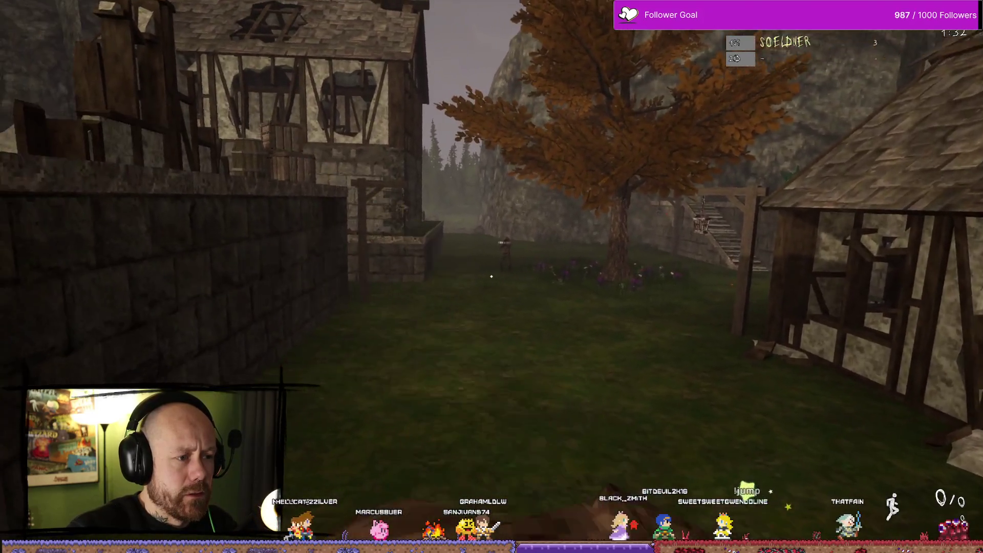
pyautogui.click(491, 276)
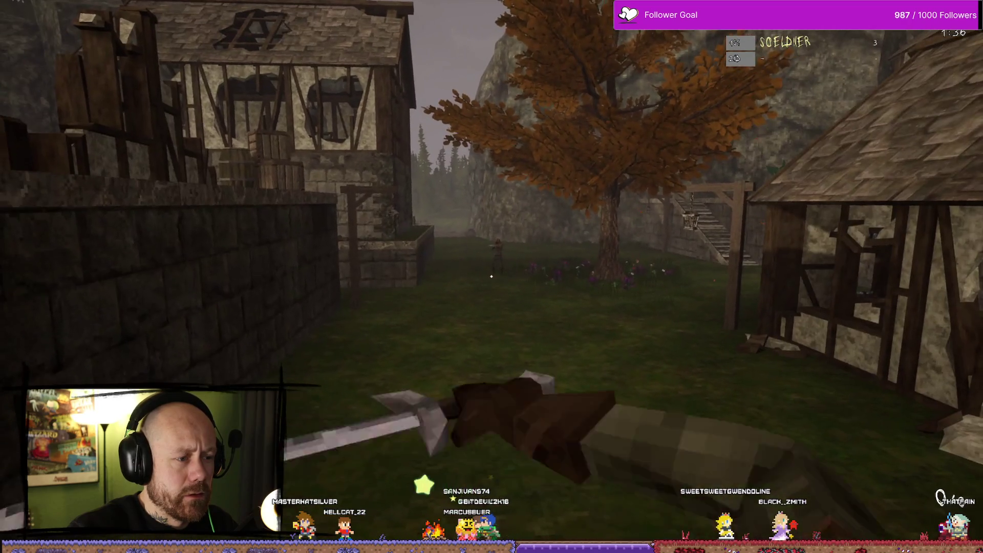
pyautogui.click(491, 276)
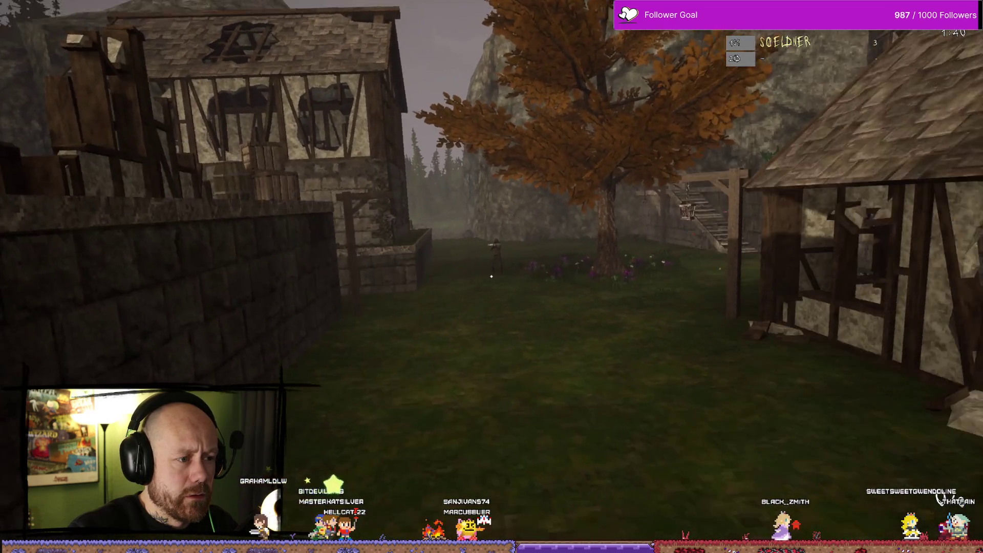
pyautogui.click(491, 276)
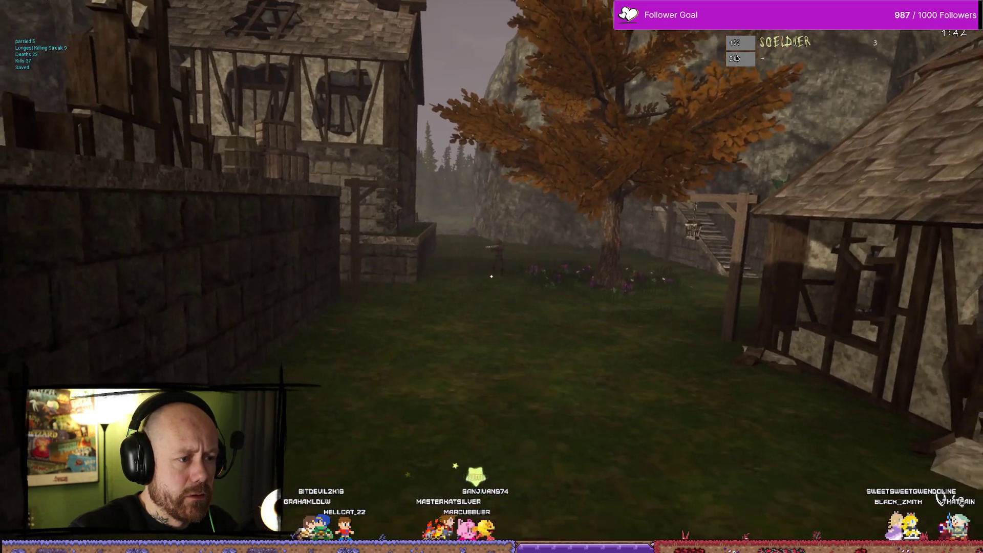
pyautogui.click(491, 276)
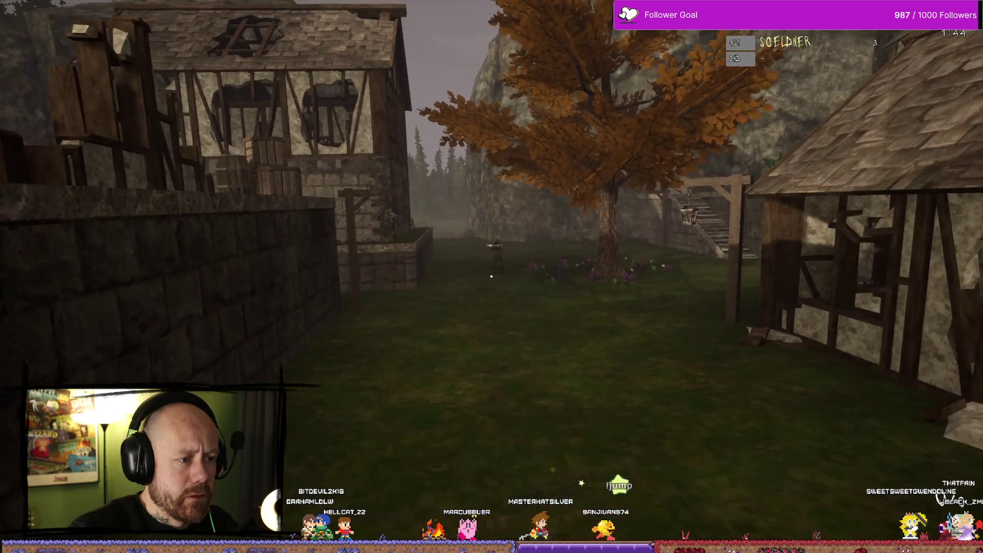
pyautogui.click(491, 277)
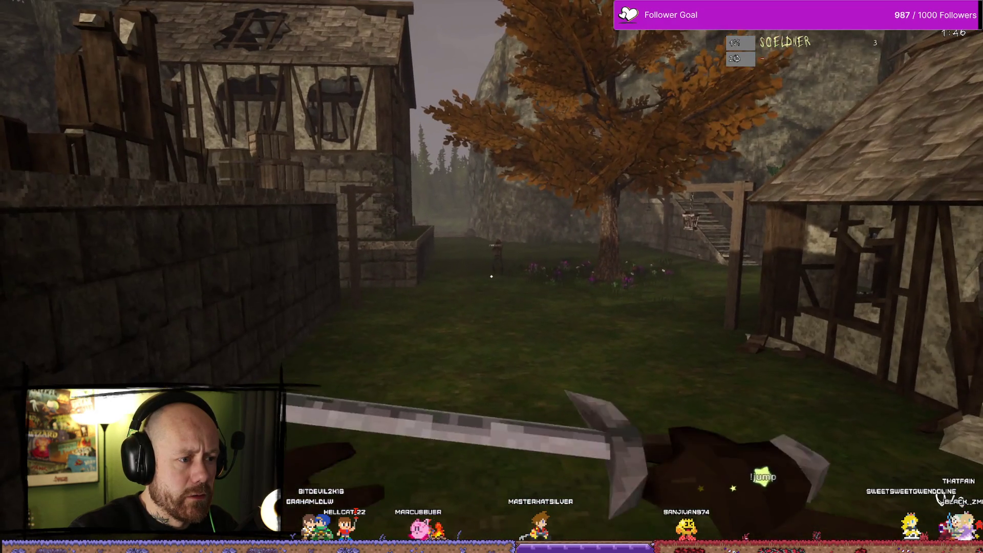
pyautogui.click(491, 276)
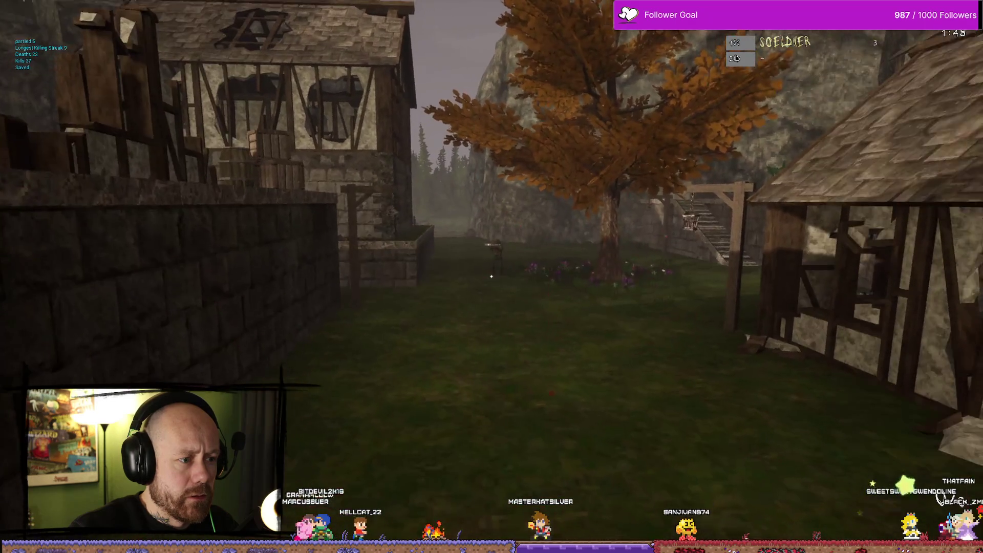
pyautogui.click(492, 277)
pyautogui.click(491, 276)
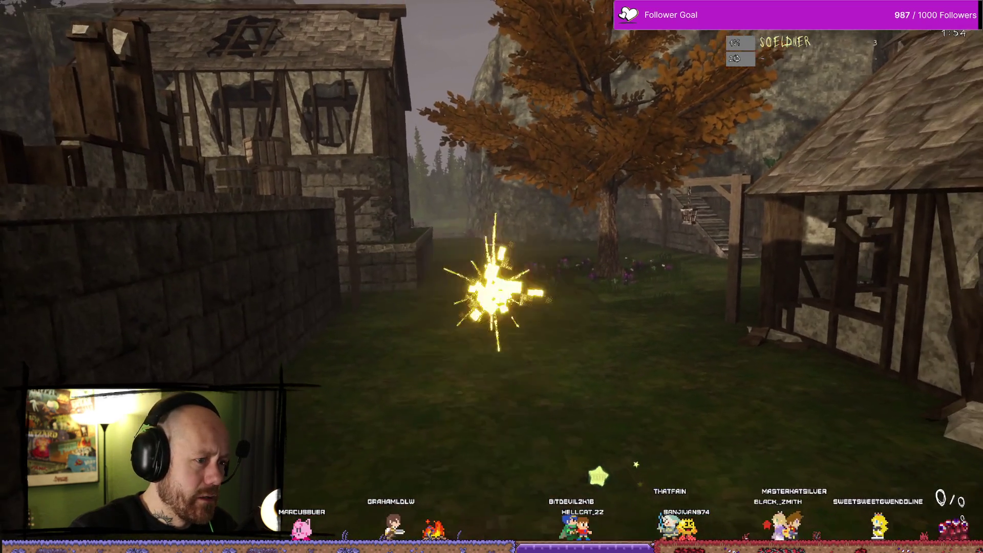
pyautogui.click(491, 276)
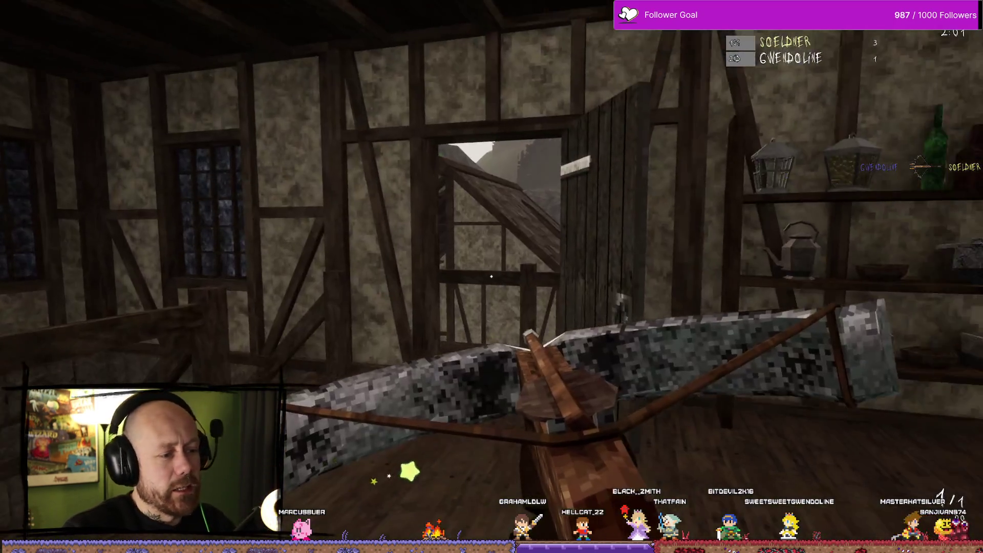
# Step: Respawn, cross the grass toward the stairs and village tree, and slash at the opponent
pyautogui.click(492, 276)
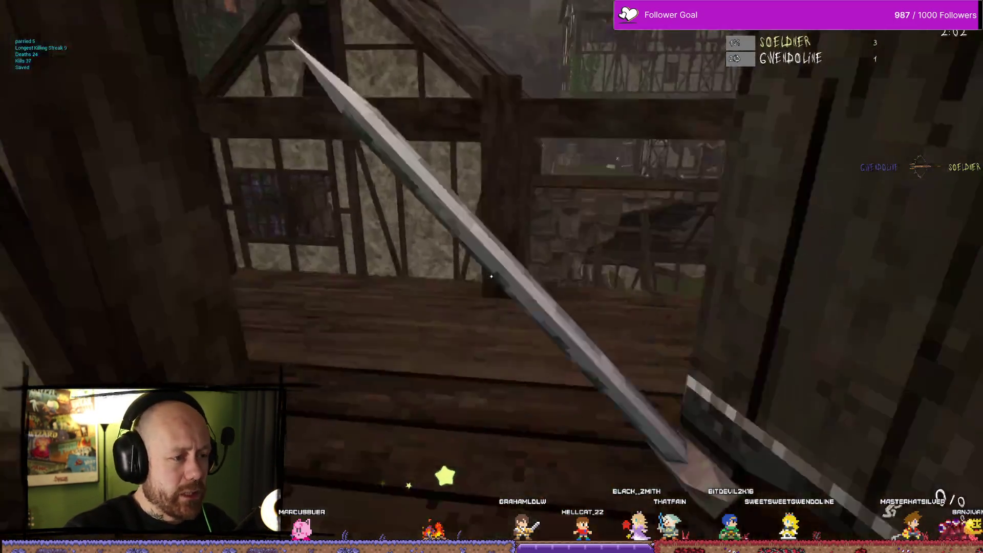
pyautogui.press('w')
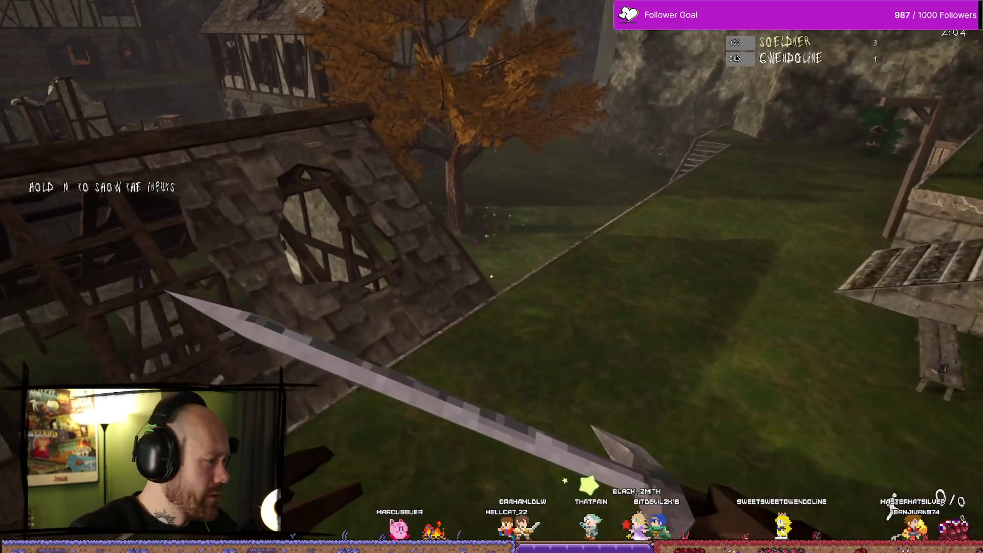
pyautogui.press('w')
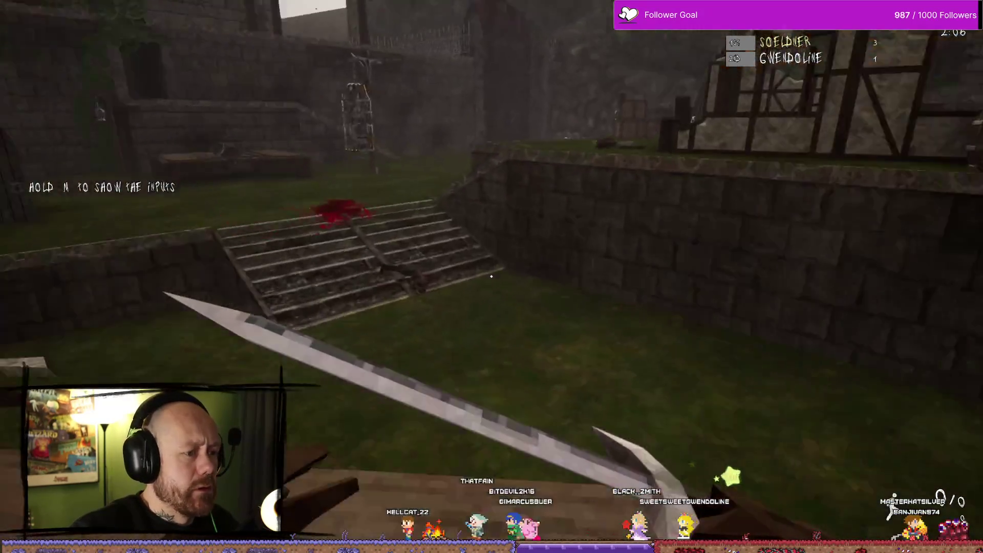
pyautogui.press('w')
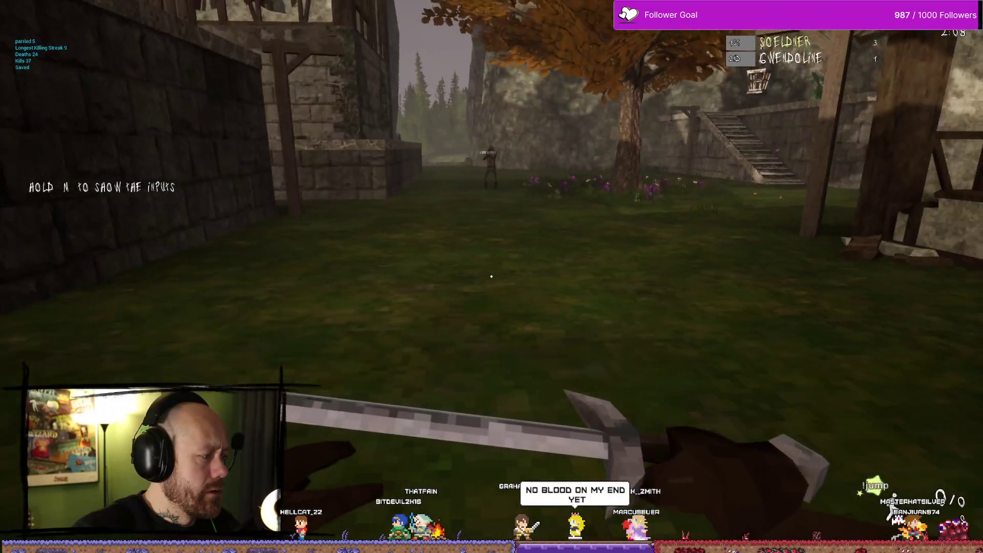
pyautogui.press('s')
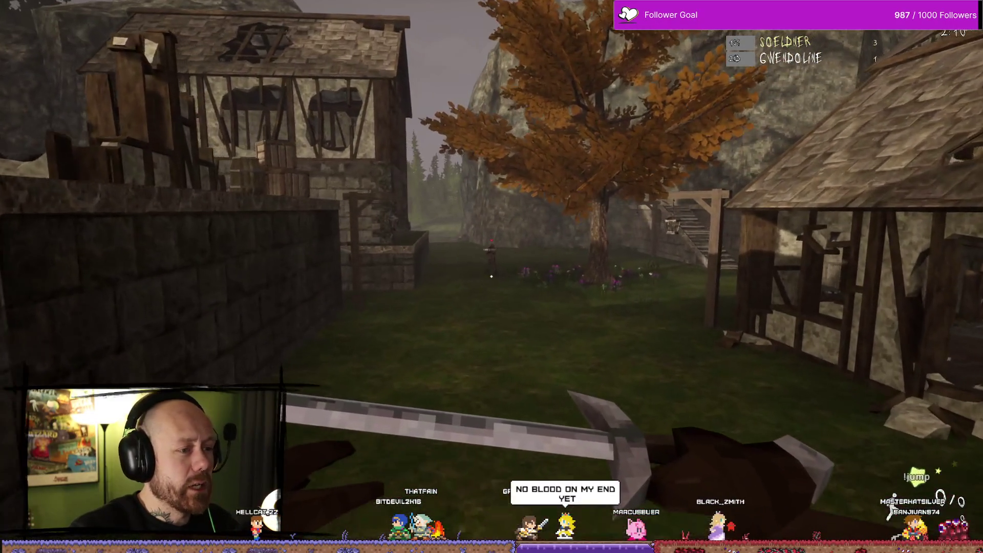
pyautogui.click(491, 276)
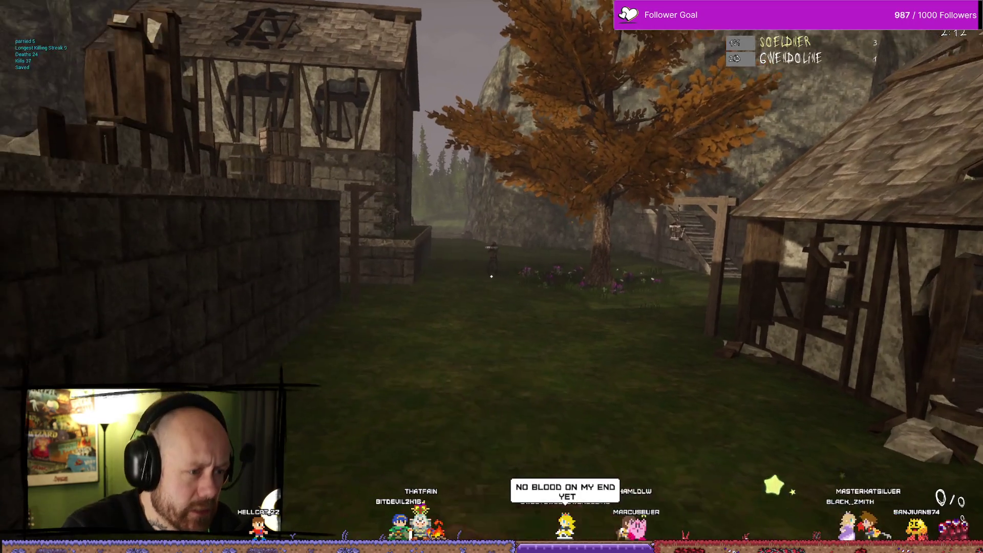
pyautogui.click(491, 276)
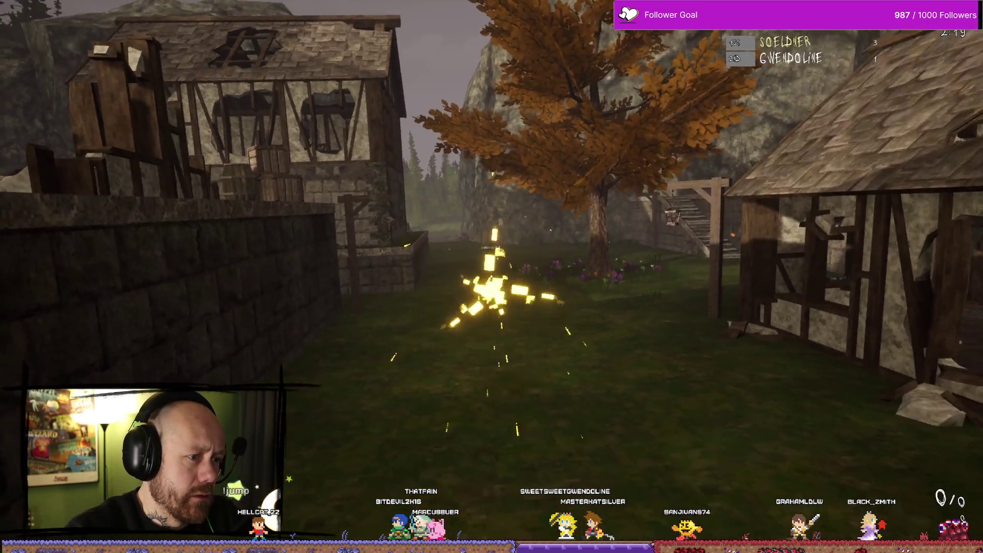
pyautogui.click(492, 276)
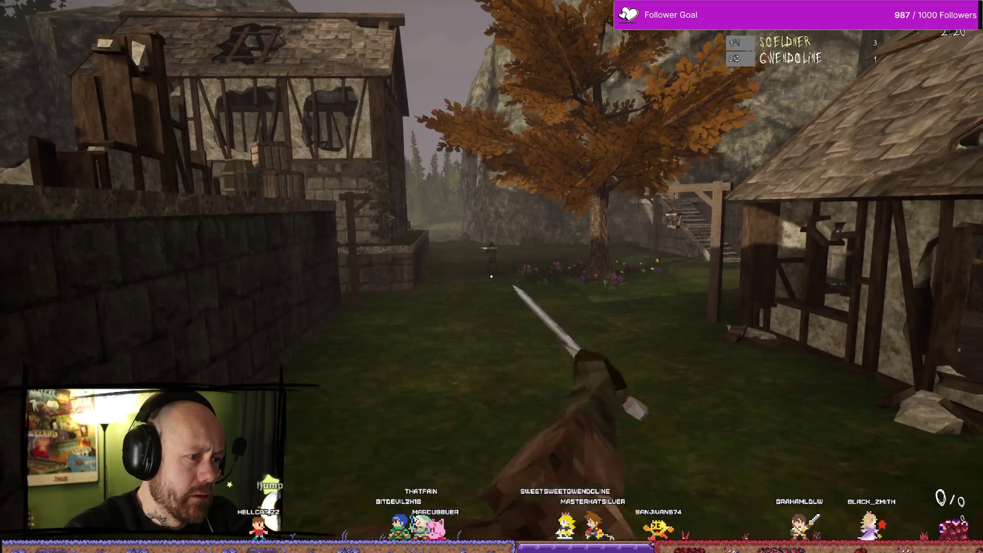
pyautogui.click(491, 277)
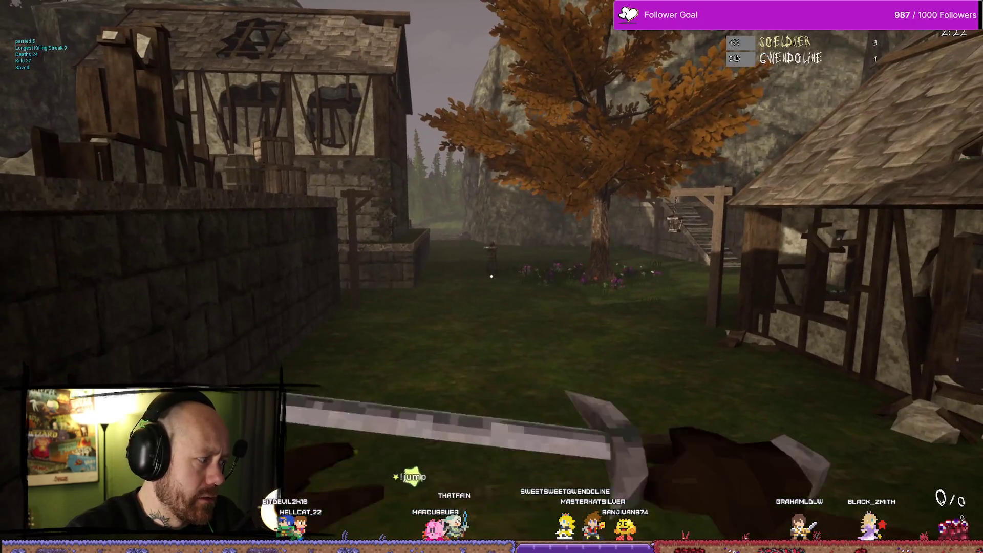
pyautogui.click(492, 276)
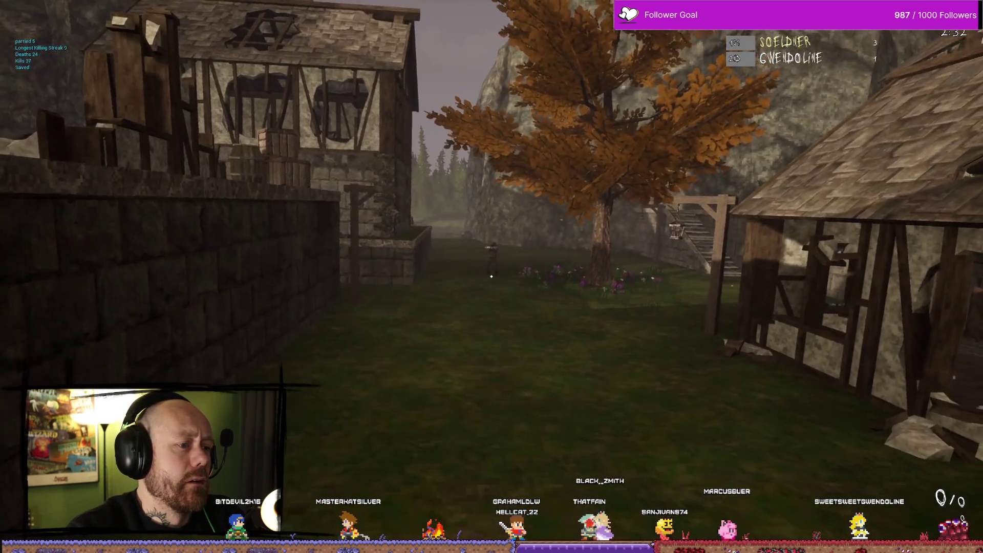
pyautogui.click(491, 276)
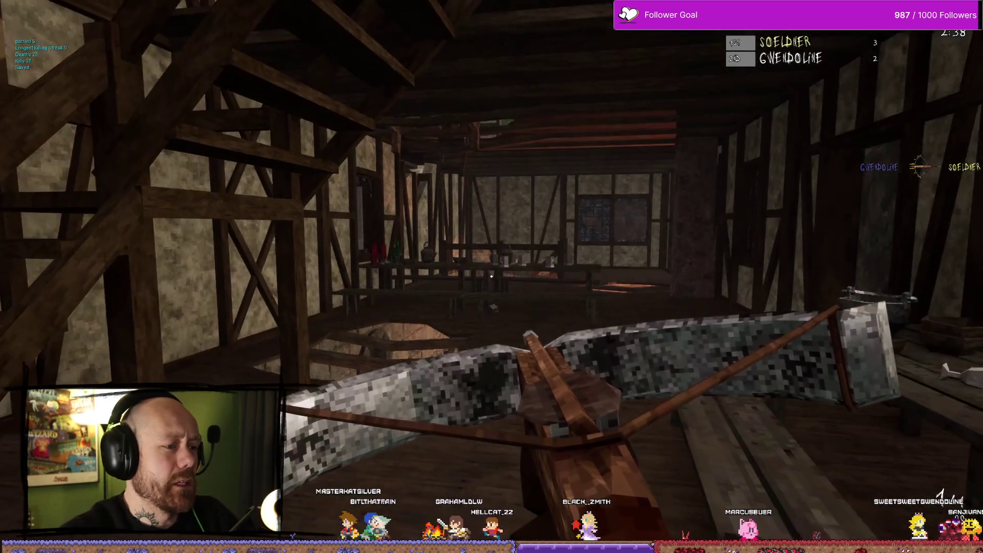
# Step: Drop into the ruined timber house and finish off the enemy with sword slashes
pyautogui.press('w')
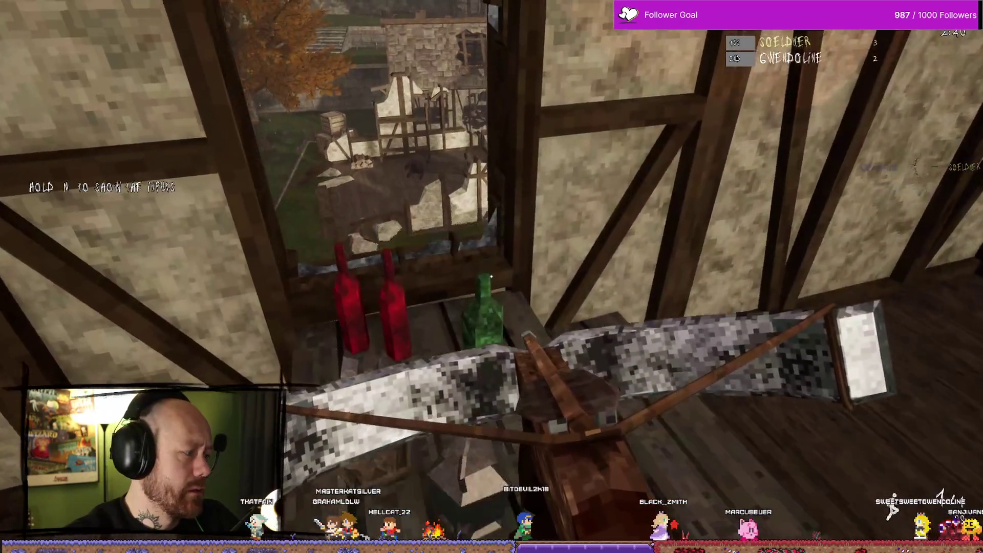
pyautogui.press('w')
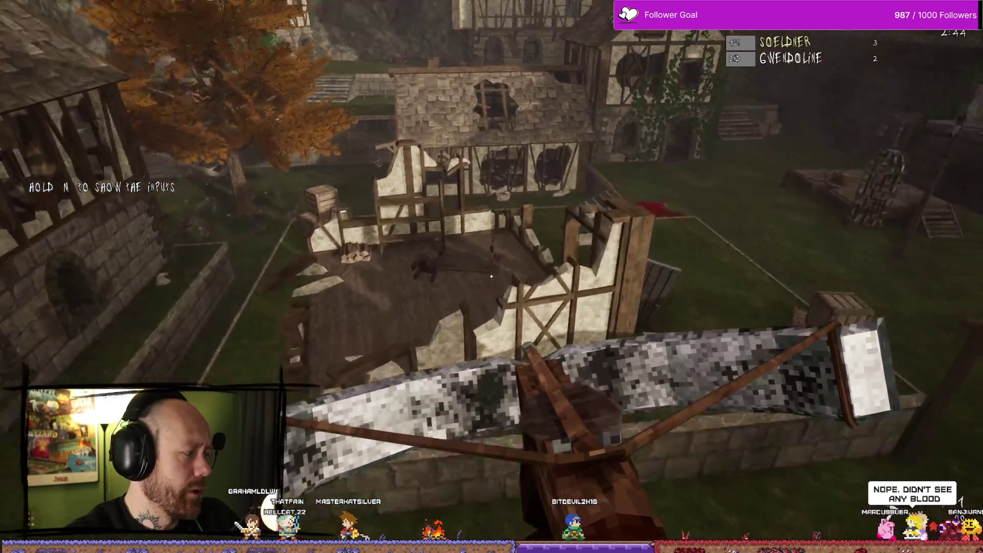
pyautogui.press('w')
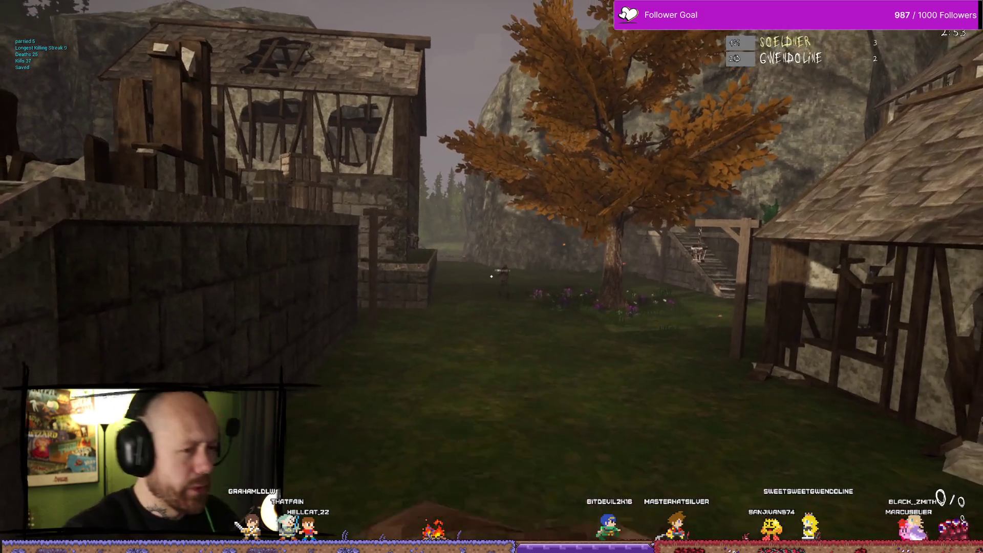
pyautogui.click(491, 277)
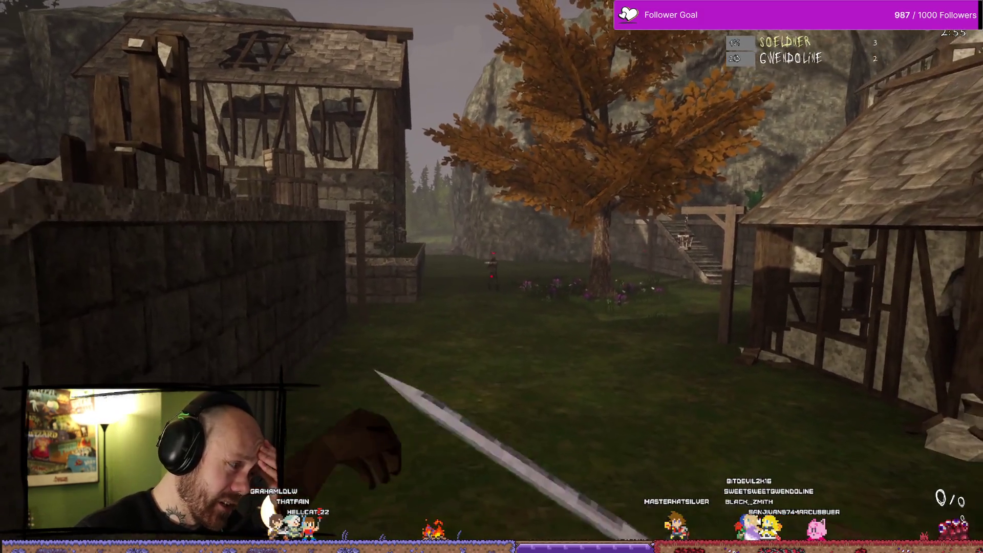
pyautogui.click(492, 277)
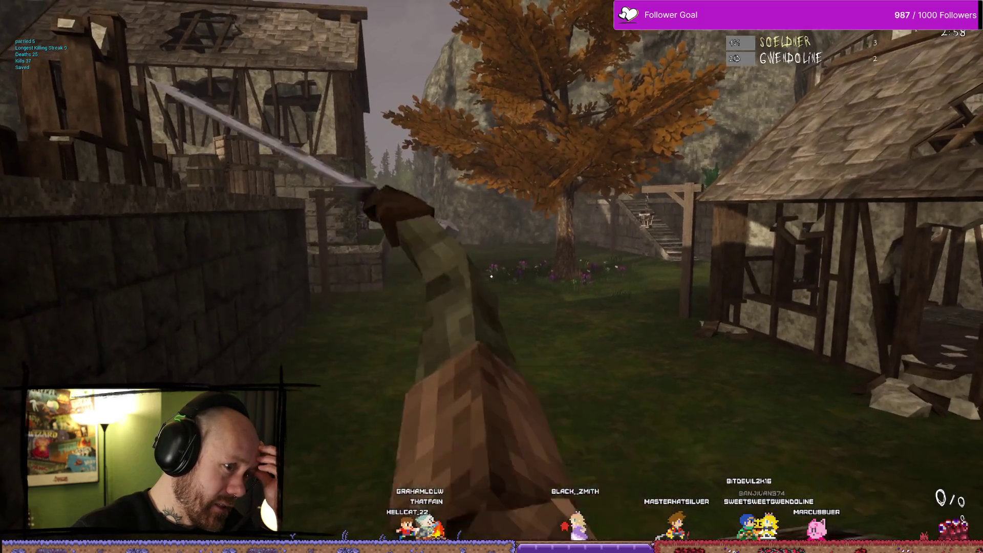
pyautogui.click(491, 276)
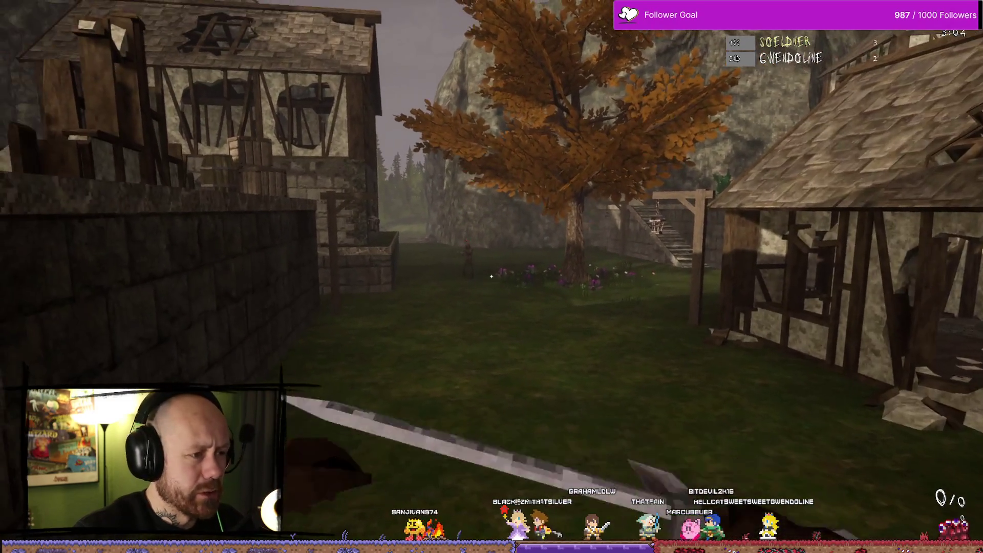
pyautogui.click(492, 276)
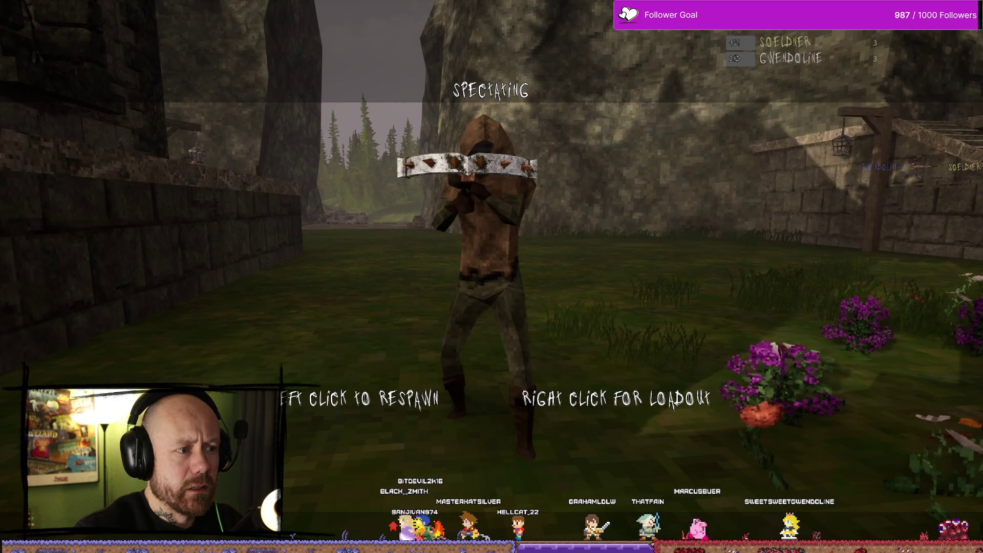
# Step: Respawn with the crossbow, swap weapons, exit through the window into the courtyard, and pause
pyautogui.click(492, 276)
pyautogui.press('w')
pyautogui.press('2')
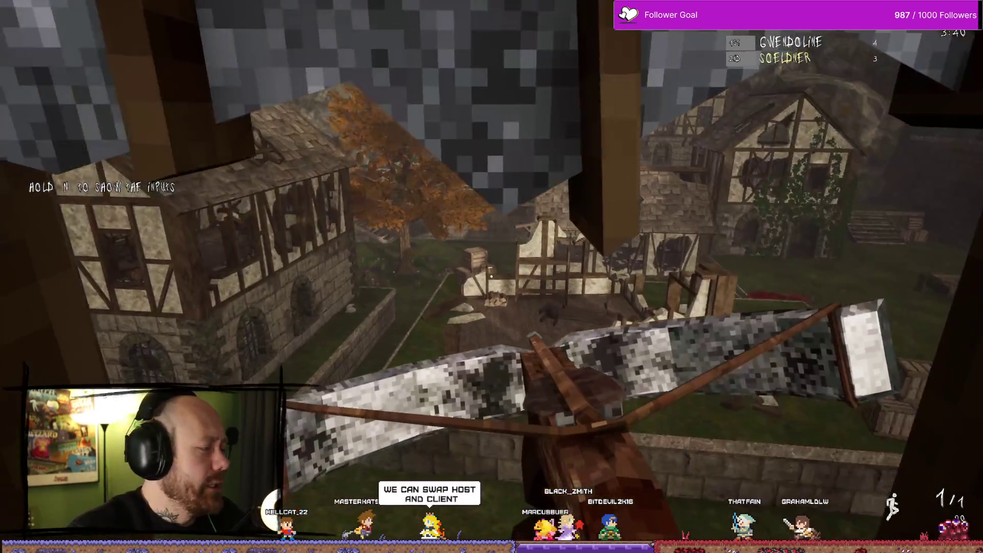
pyautogui.press('w')
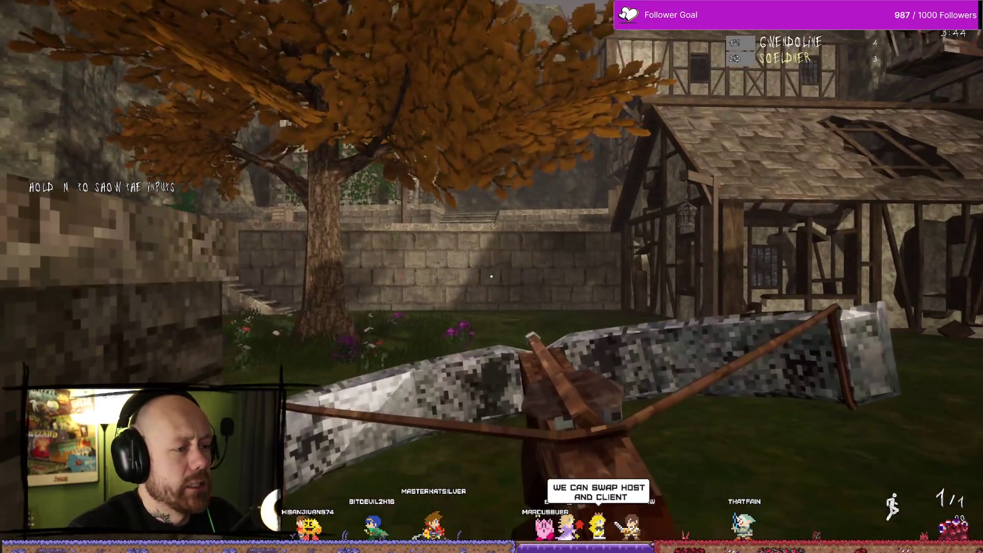
pyautogui.press('Escape')
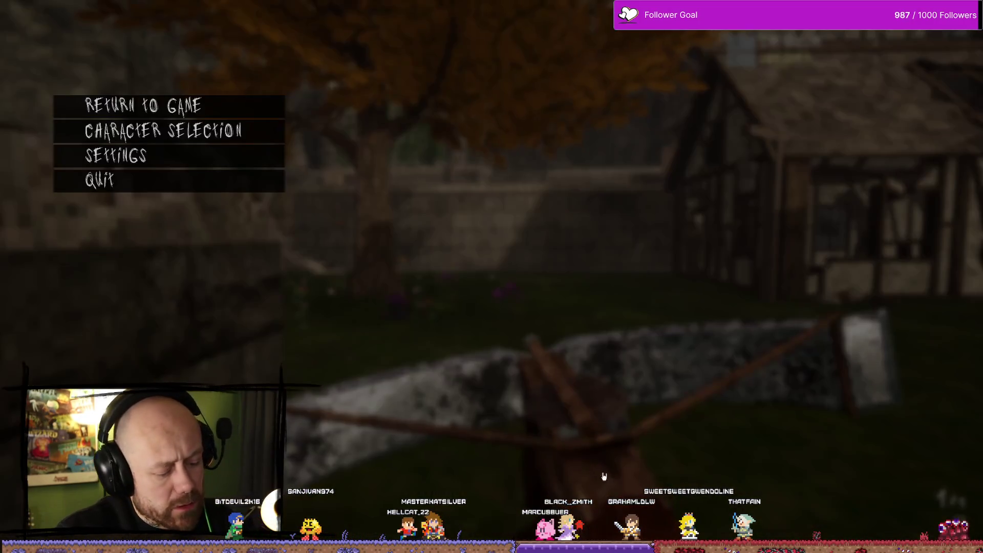
# Step: Leave the match and deploy into the freshly loaded Ruined Village round
pyautogui.click(217, 185)
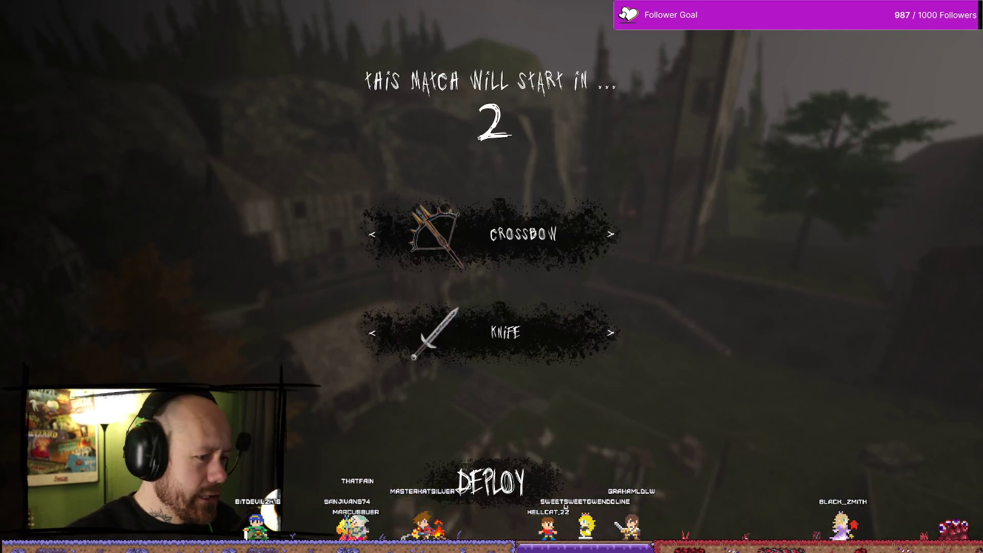
pyautogui.click(552, 494)
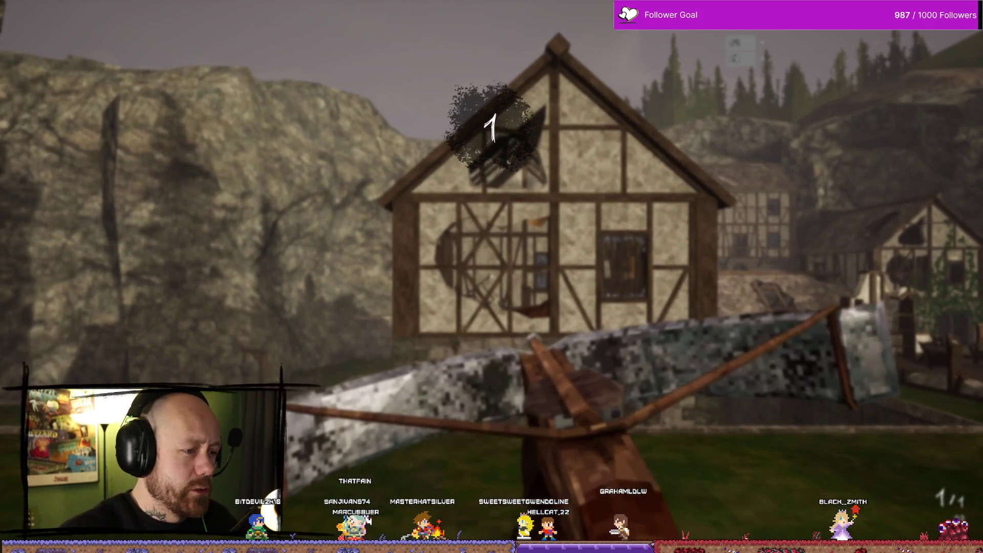
# Step: Walk through the village toward the tower stairs, strafing left past the houses
pyautogui.press('w')
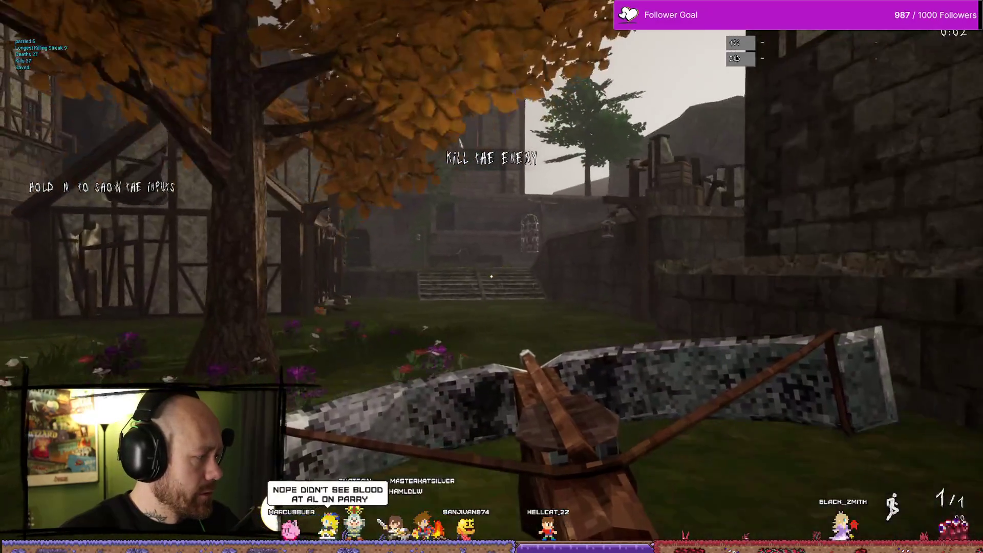
pyautogui.press('w')
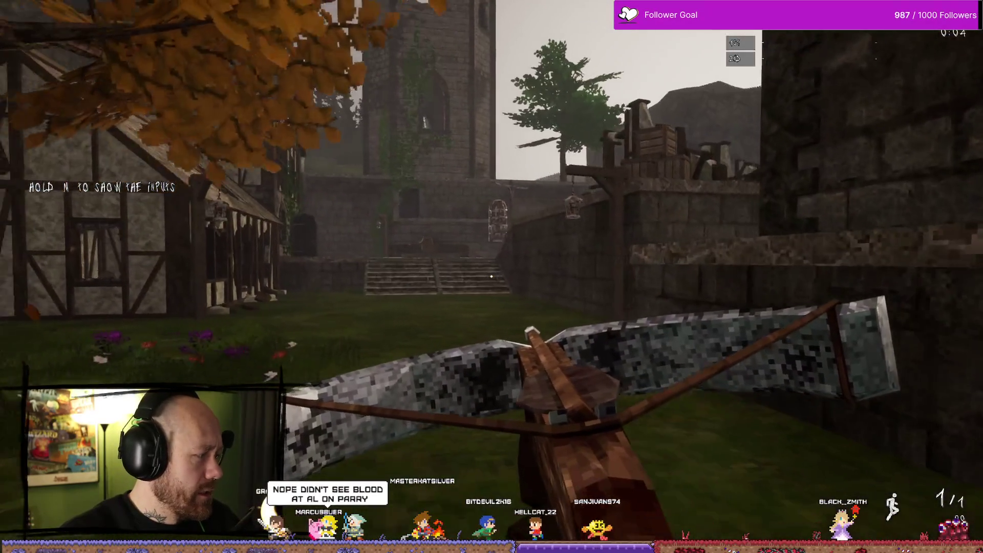
pyautogui.press('w')
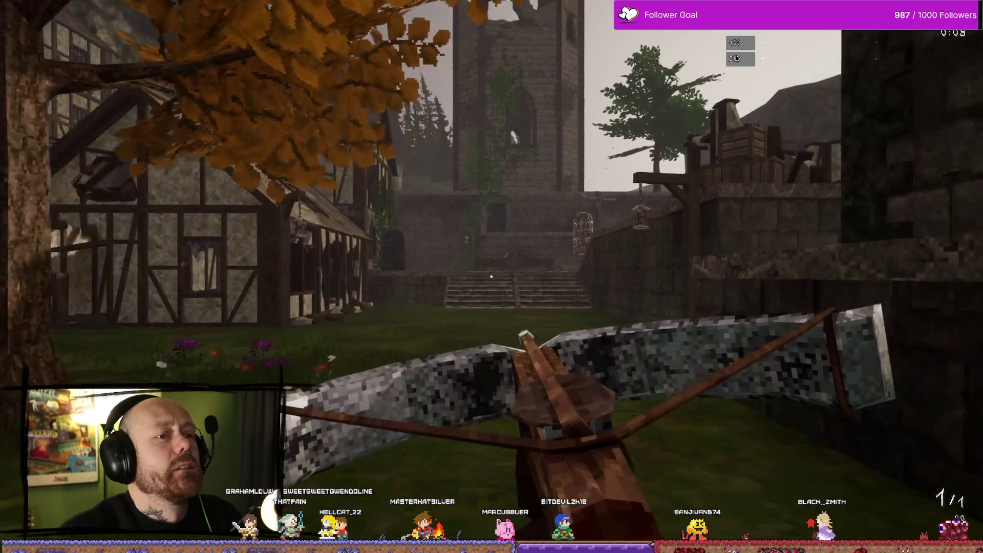
pyautogui.press('w')
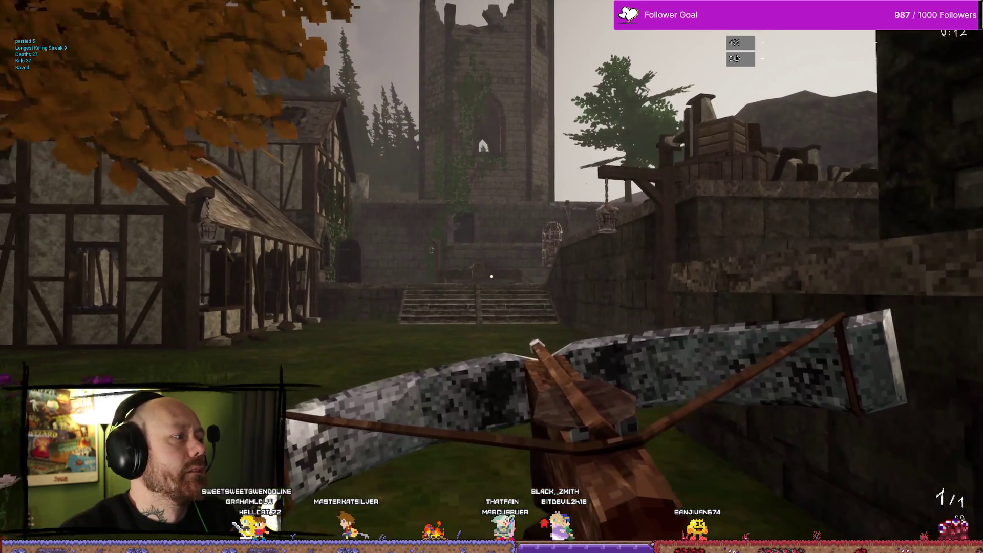
pyautogui.press('a')
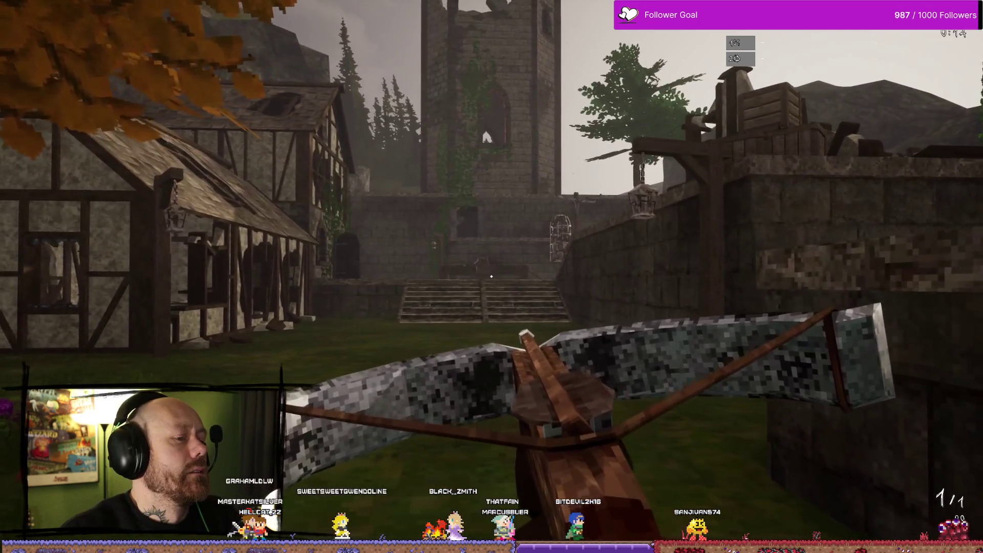
pyautogui.press('a')
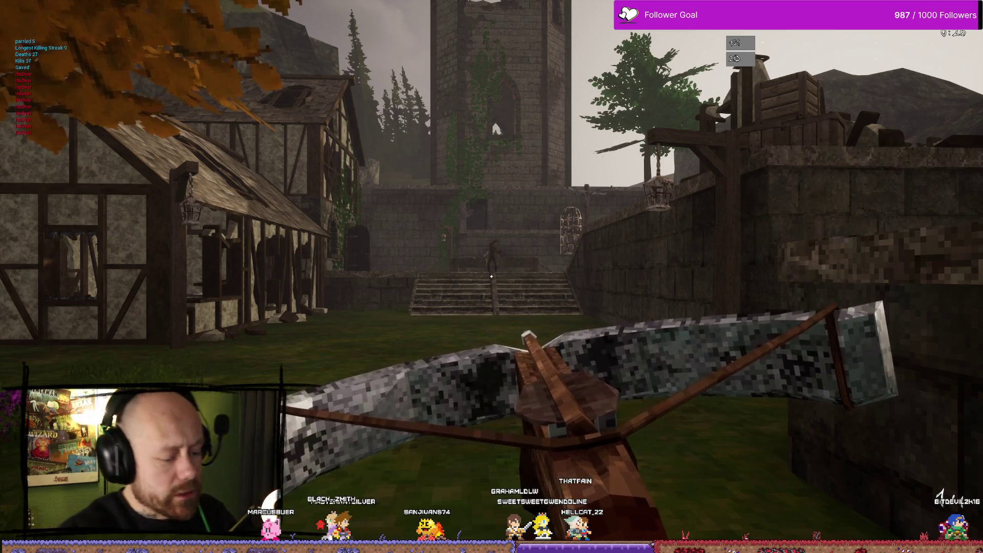
pyautogui.moveTo(491, 276)
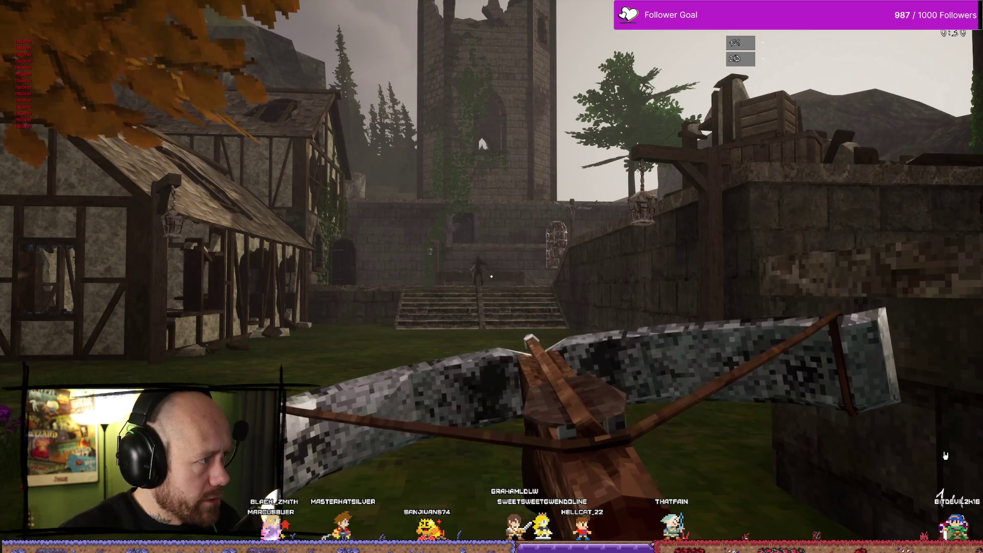
# Step: Briefly check the build folder window, then stop the match and return to the editor
pyautogui.hotkey('alt', 'Tab')
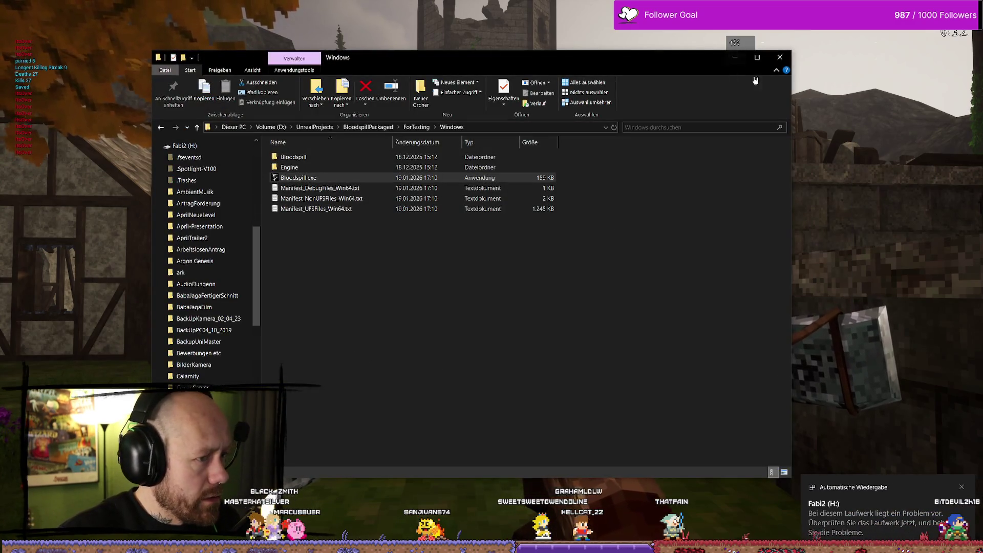
pyautogui.hotkey('alt', 'Tab')
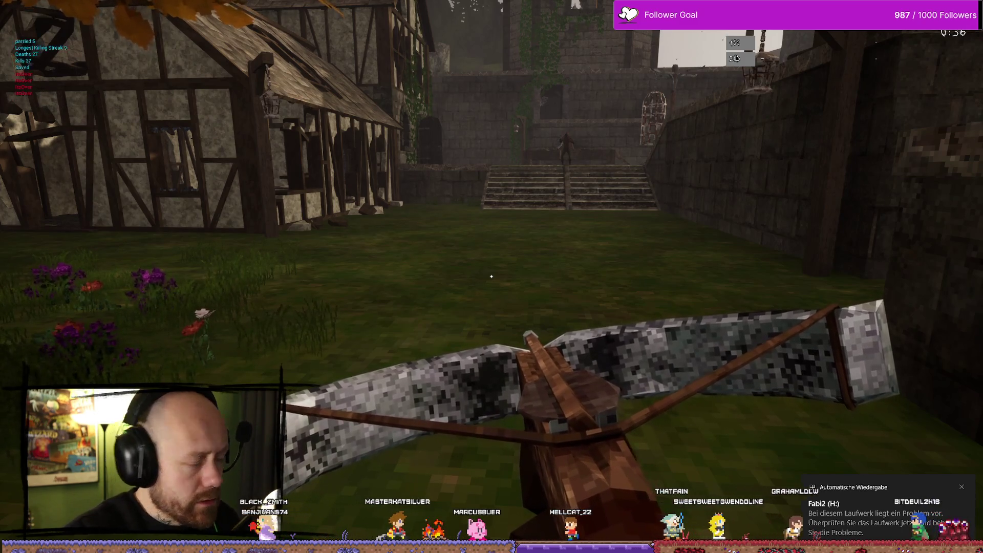
pyautogui.press('Escape')
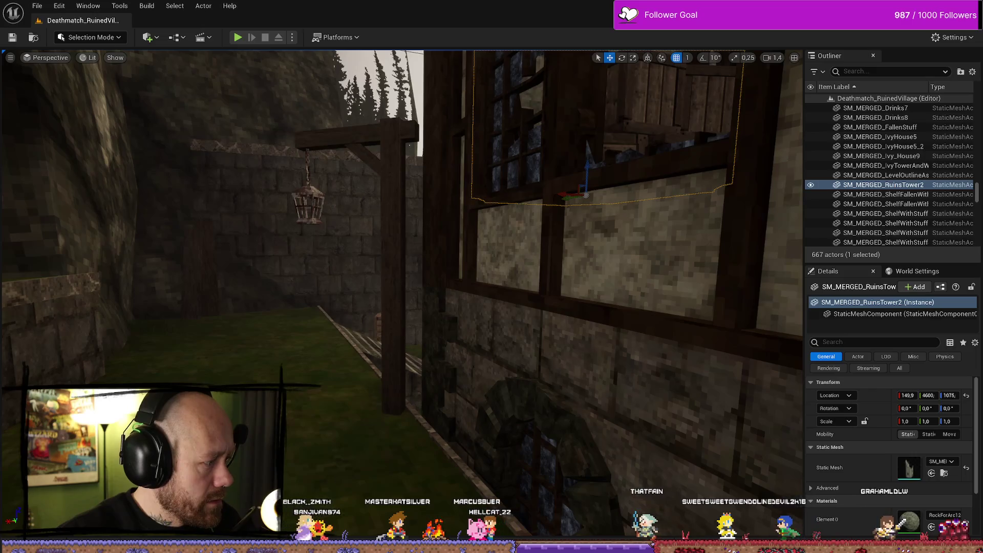
# Step: Glance at the Fabi2 (H:) drive folder, then launch the Ruined Village level with Alt+P
pyautogui.hotkey('alt', 'Tab')
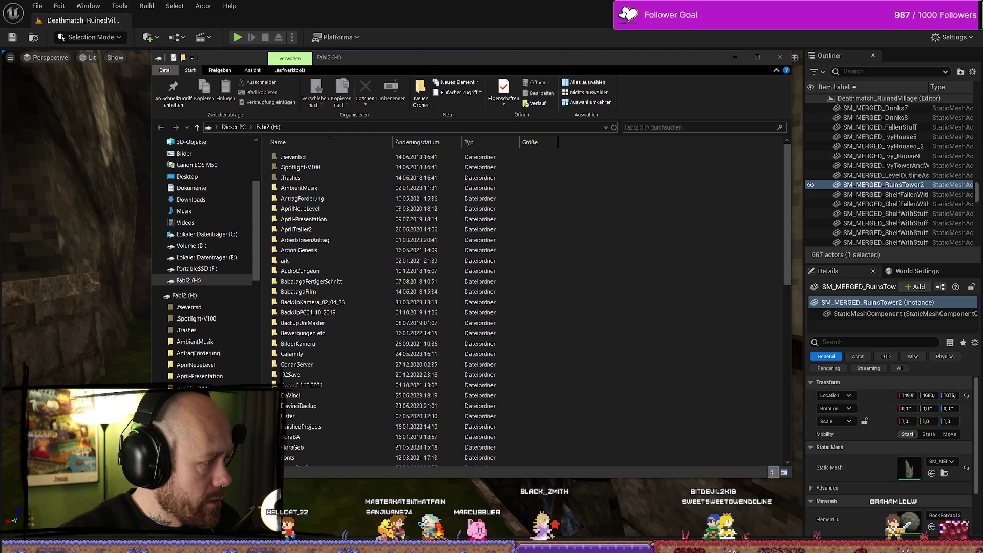
pyautogui.hotkey('alt', 'Tab')
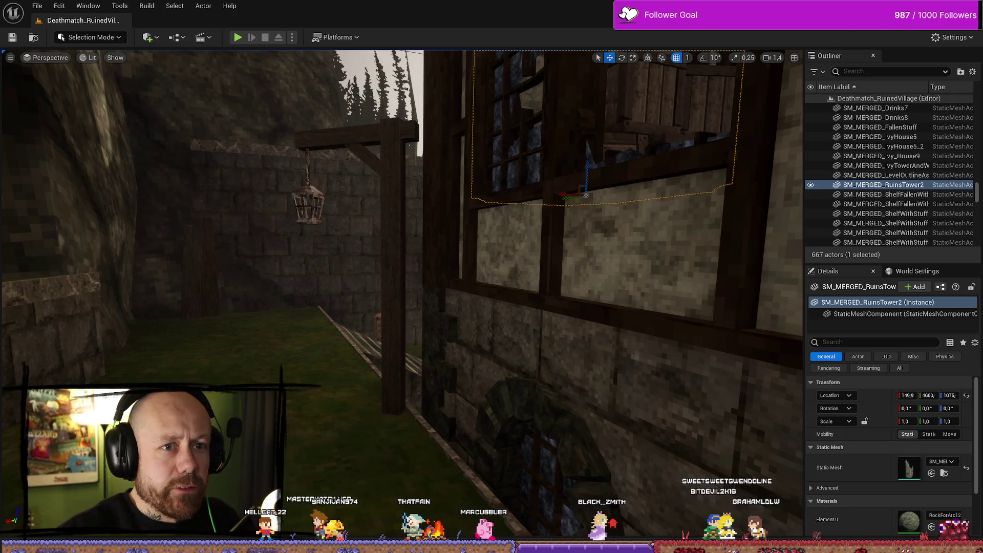
pyautogui.hotkey('alt', 'p')
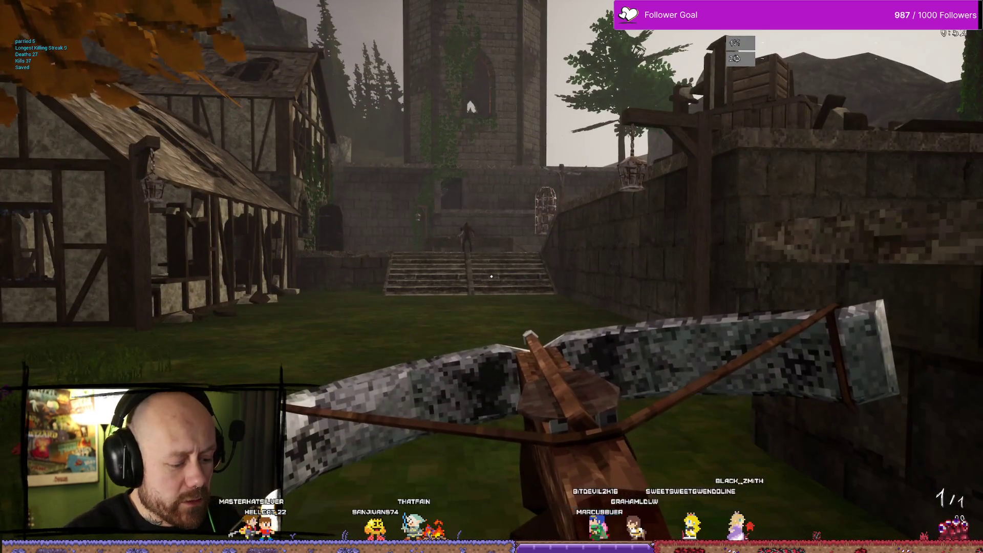
# Step: Switch from the game back to the Unreal Editor window
pyautogui.hotkey('alt', 'Tab')
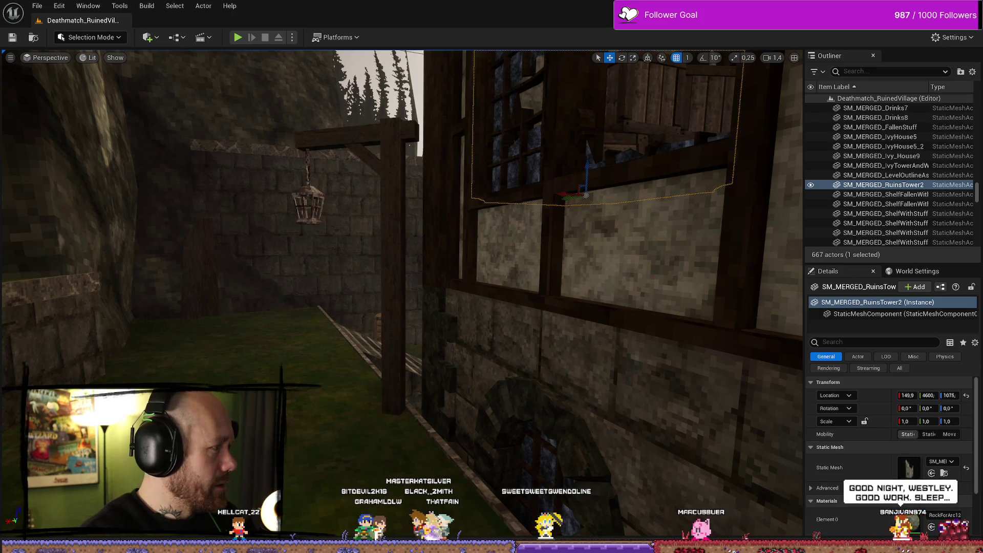
# Step: Select the Cliff9 mesh, pan the view along the house wall, and back away from the stairs
pyautogui.click(273, 297)
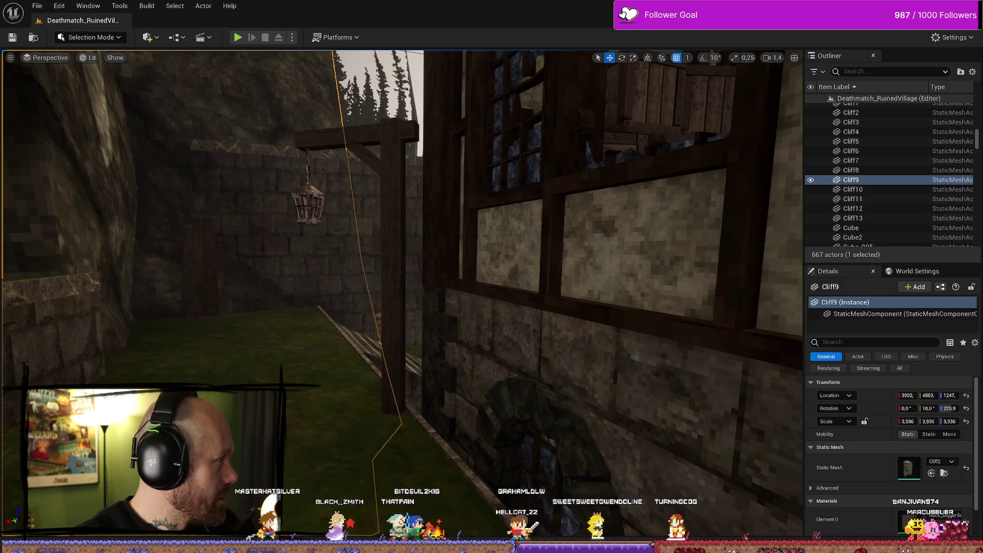
pyautogui.moveTo(375, 305); pyautogui.dragTo(406, 274)
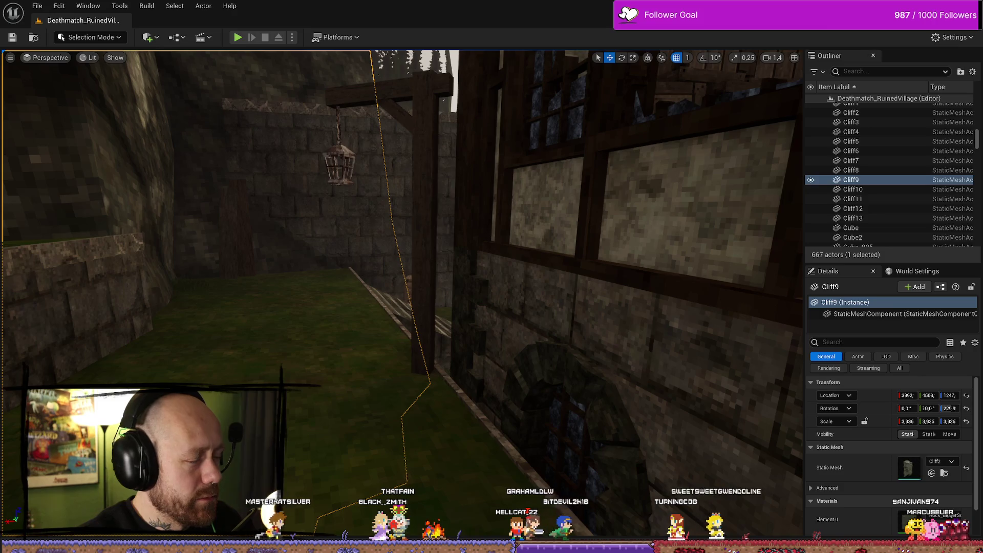
pyautogui.press('s')
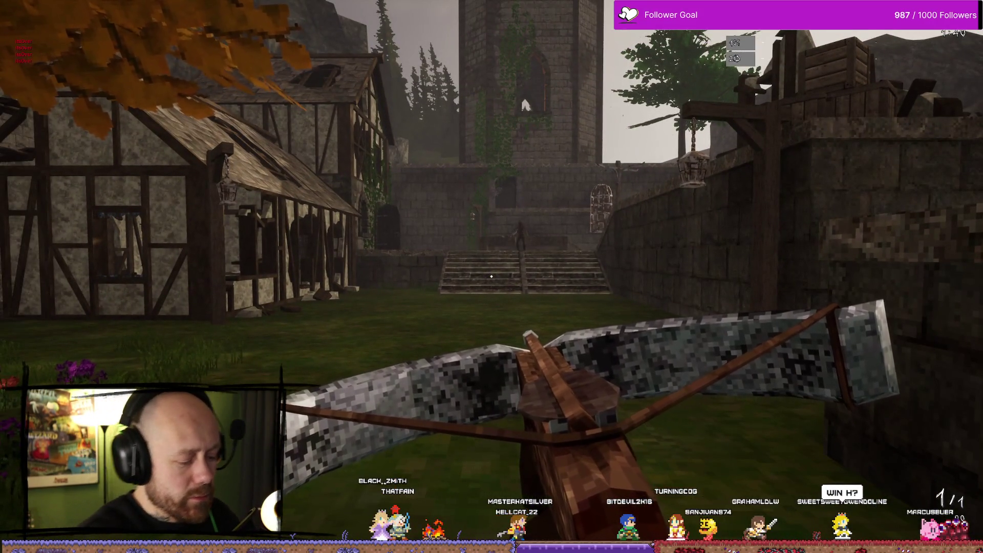
# Step: Close in on the tower and fire two crossbow bolts at the stairs enemy, reloading between shots
pyautogui.hotkey('alt', 'F9')
pyautogui.press('s')
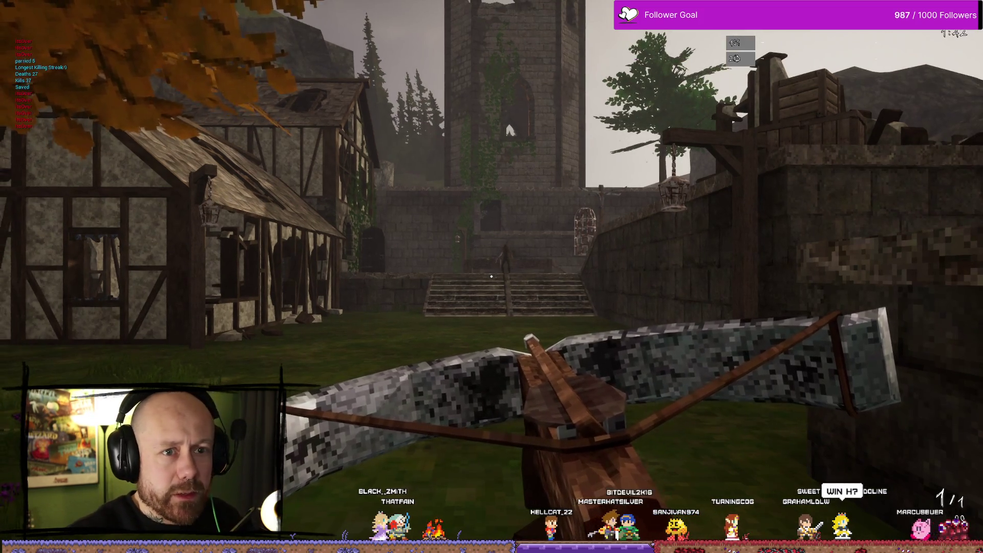
pyautogui.press('w')
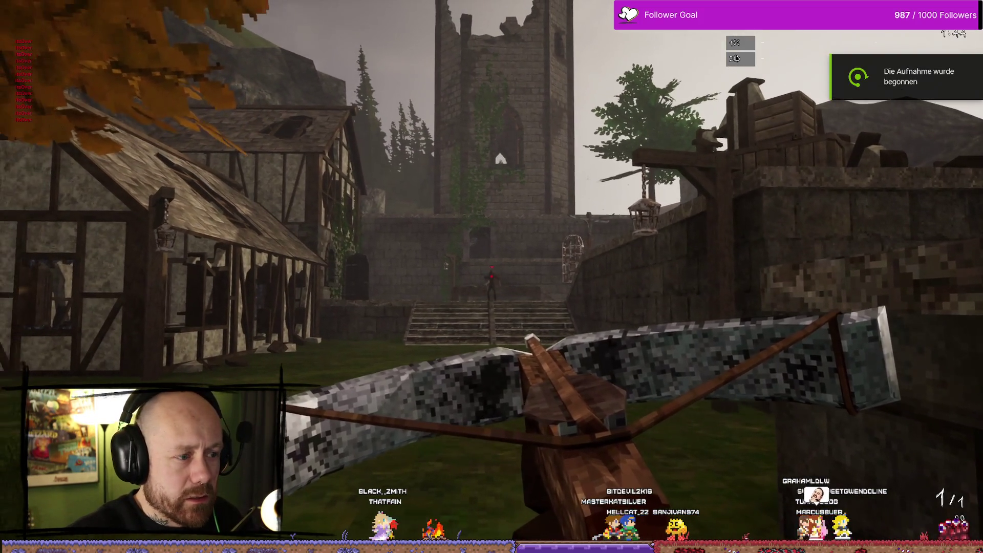
pyautogui.press('w')
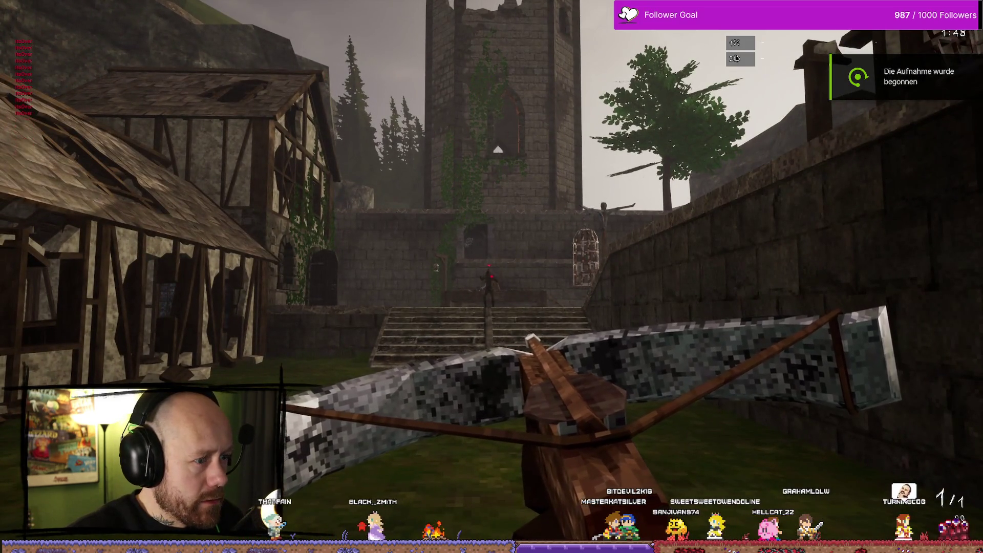
pyautogui.click(491, 277)
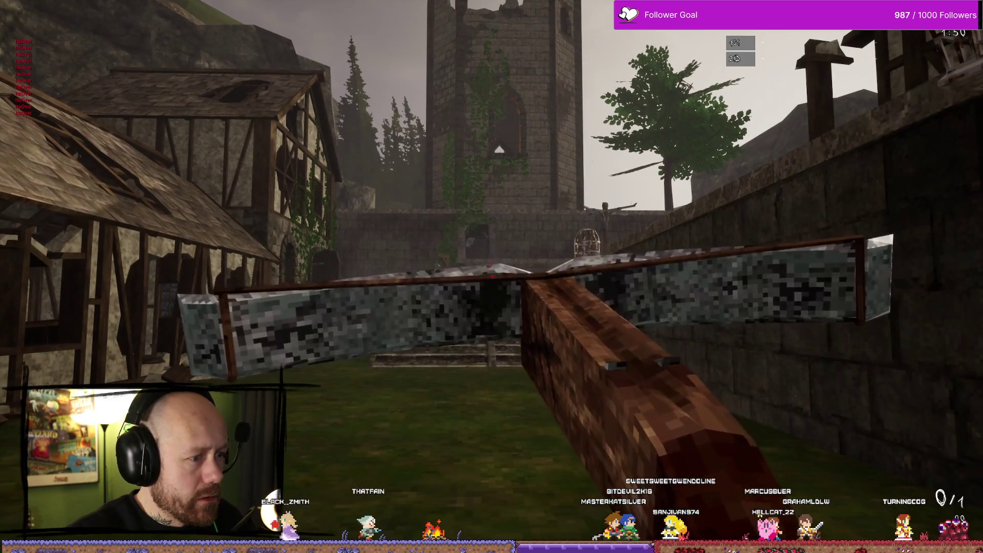
pyautogui.press('r')
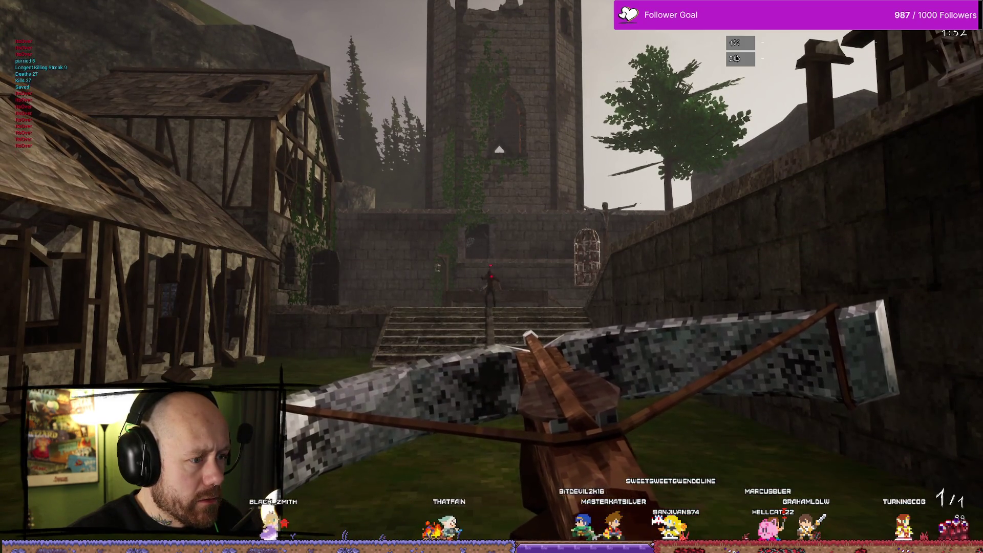
pyautogui.click(491, 277)
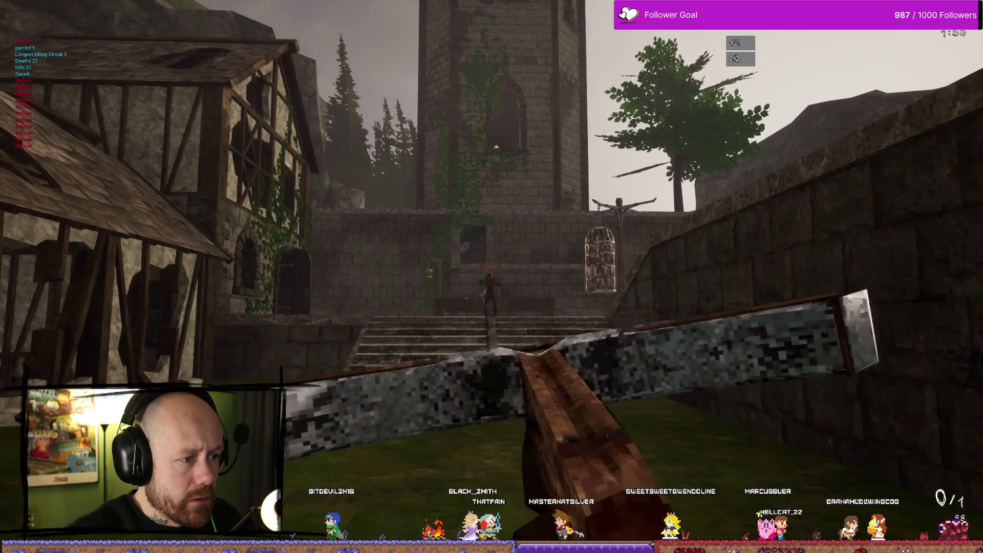
pyautogui.press('r')
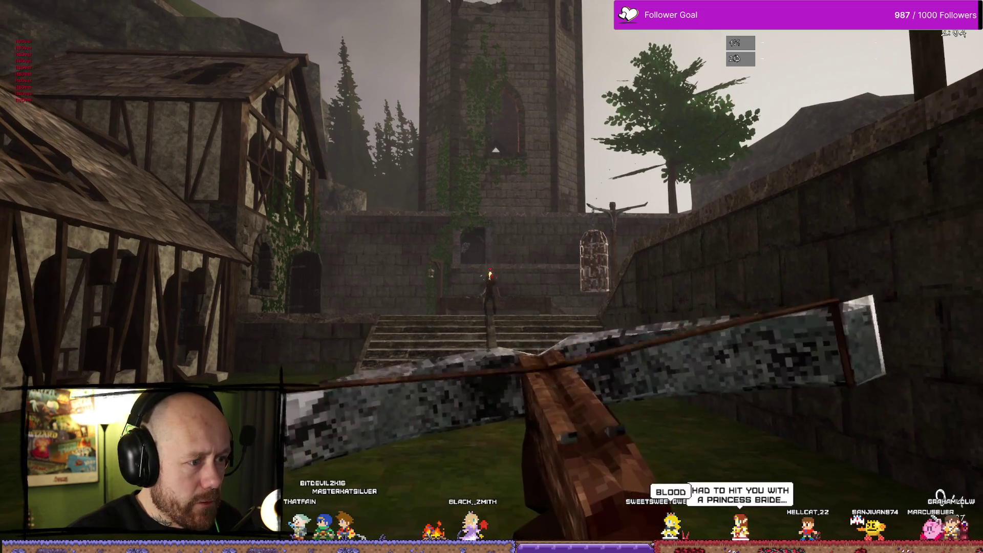
# Step: Kill the stairs enemy with a crossbow bolt, reposition, shoot again, and save a gameplay clip
pyautogui.press('r')
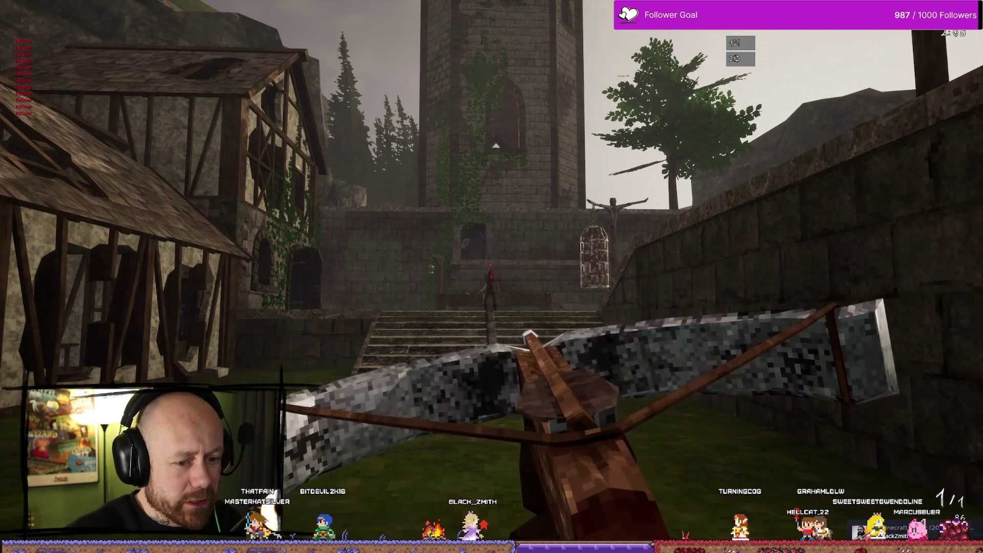
pyautogui.click(491, 276)
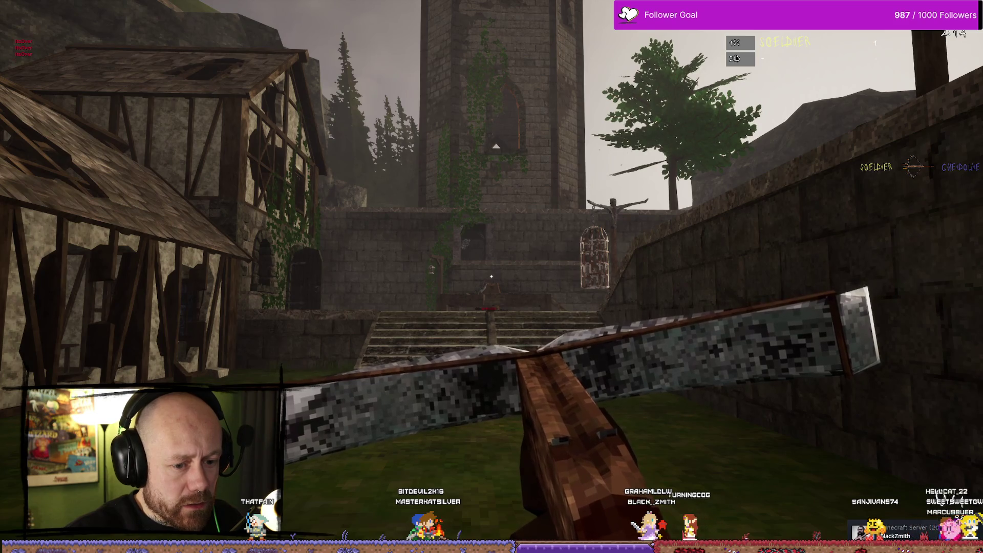
pyautogui.press('r')
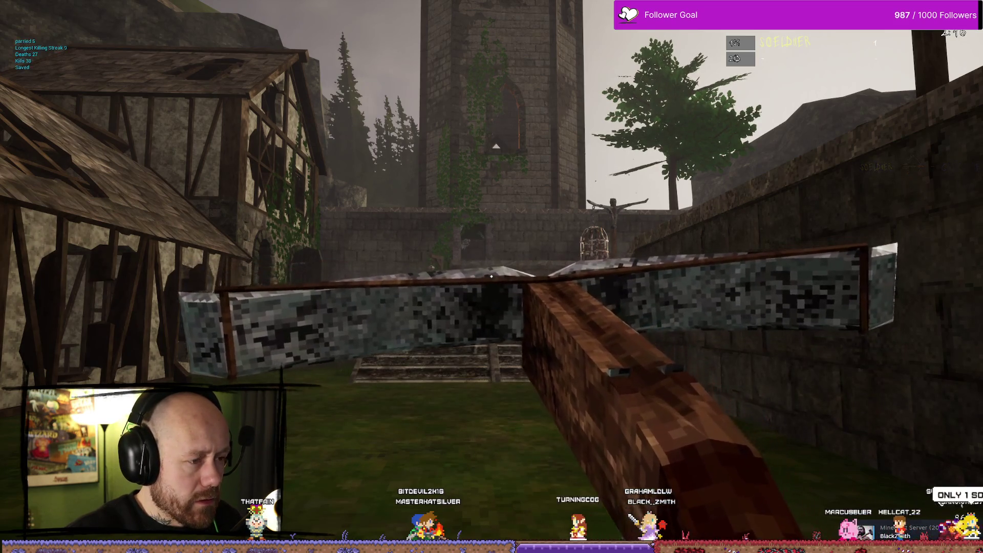
pyautogui.press('s')
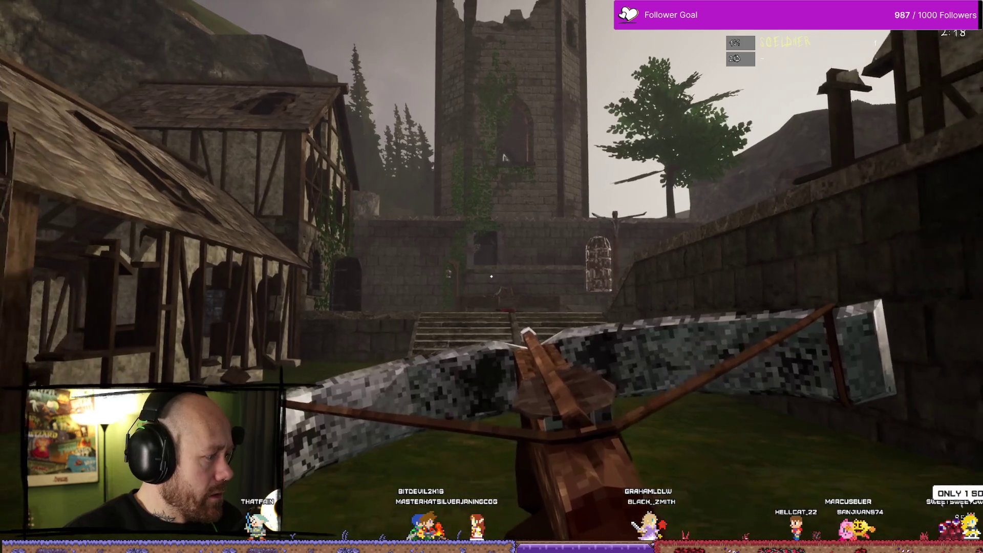
pyautogui.press('w')
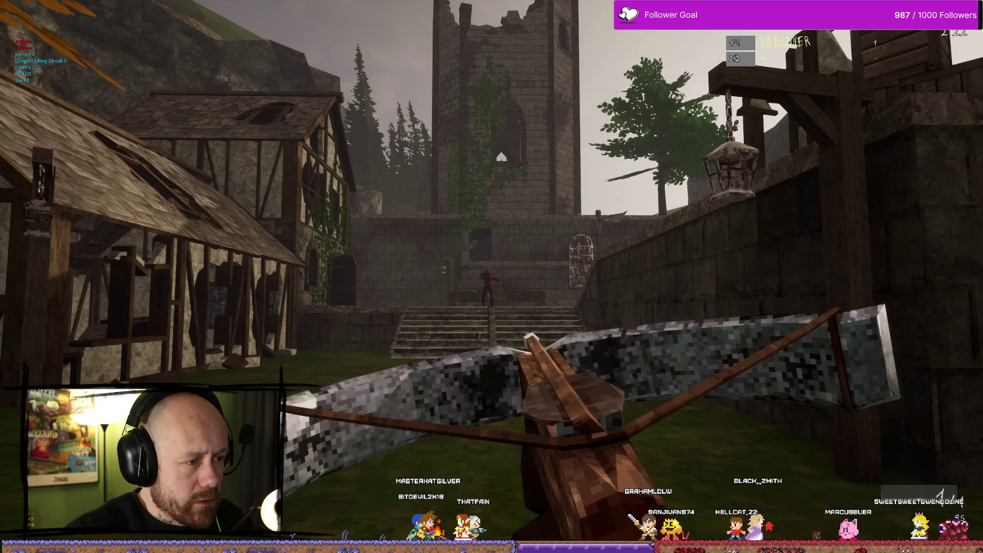
pyautogui.click(491, 277)
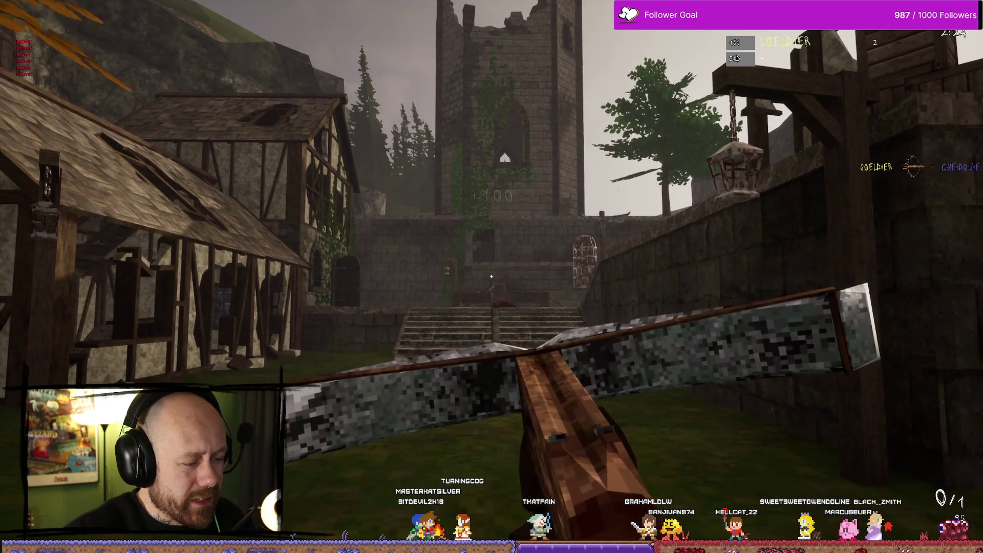
pyautogui.hotkey('alt', 'F10')
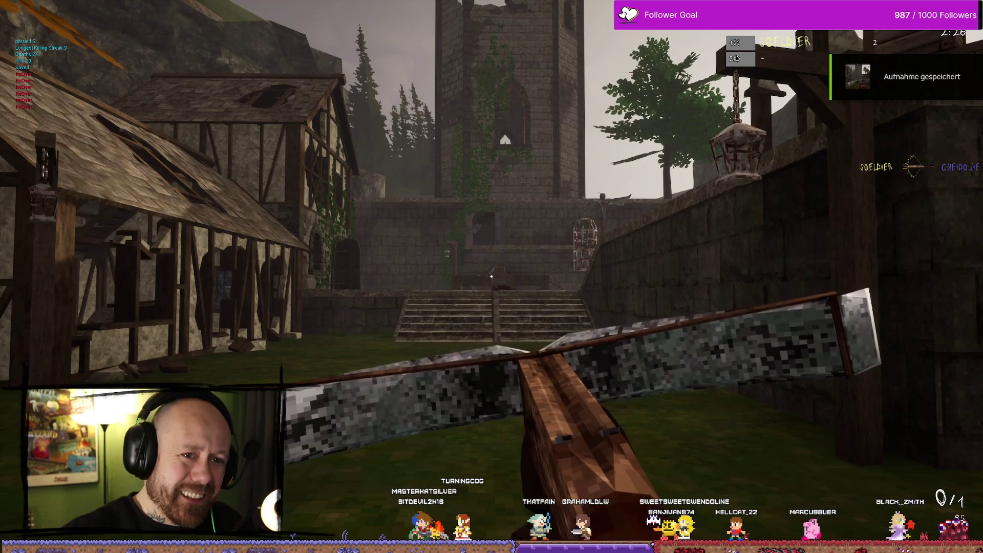
# Step: Reload and fire five crossbow bolts at enemies on the stairs, then walk toward the stairs
pyautogui.press('r')
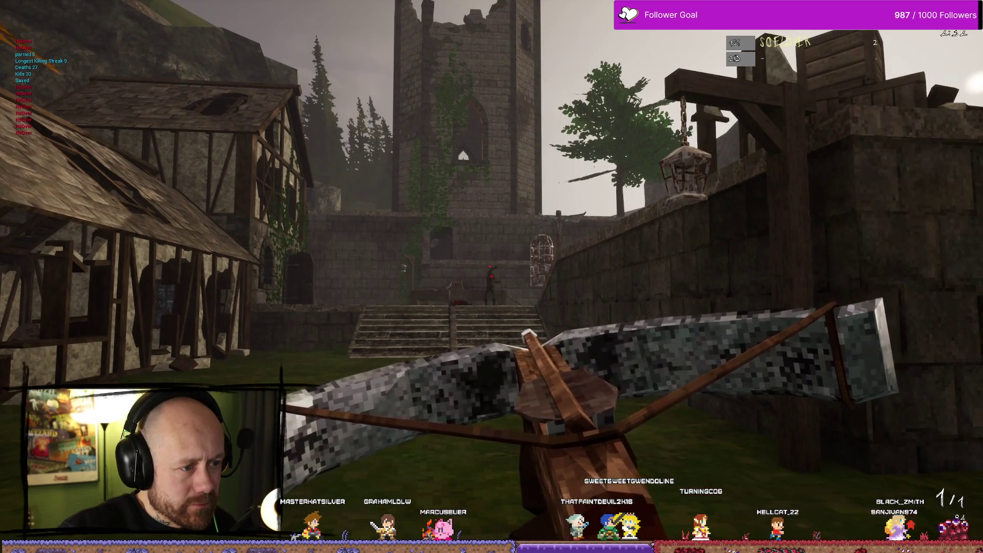
pyautogui.click(492, 276)
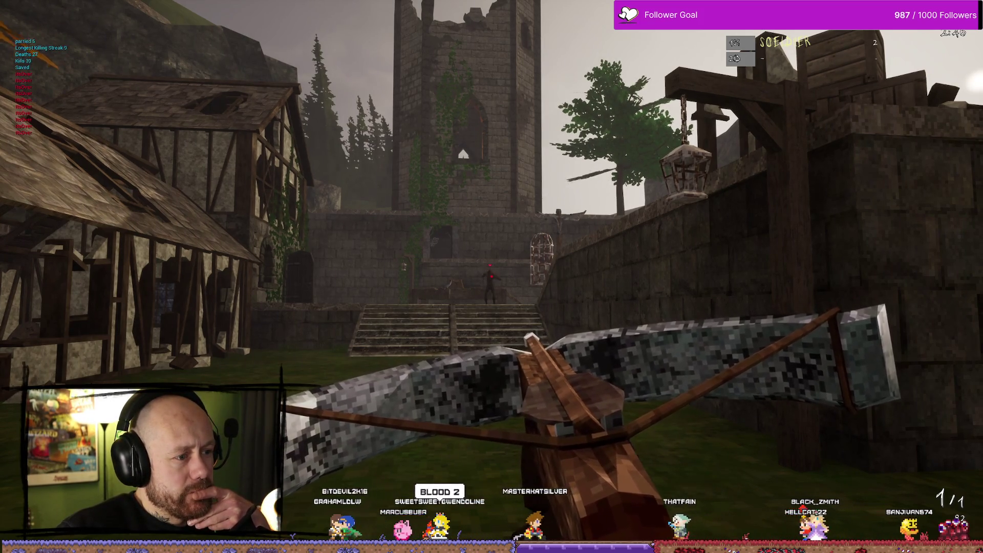
pyautogui.click(491, 276)
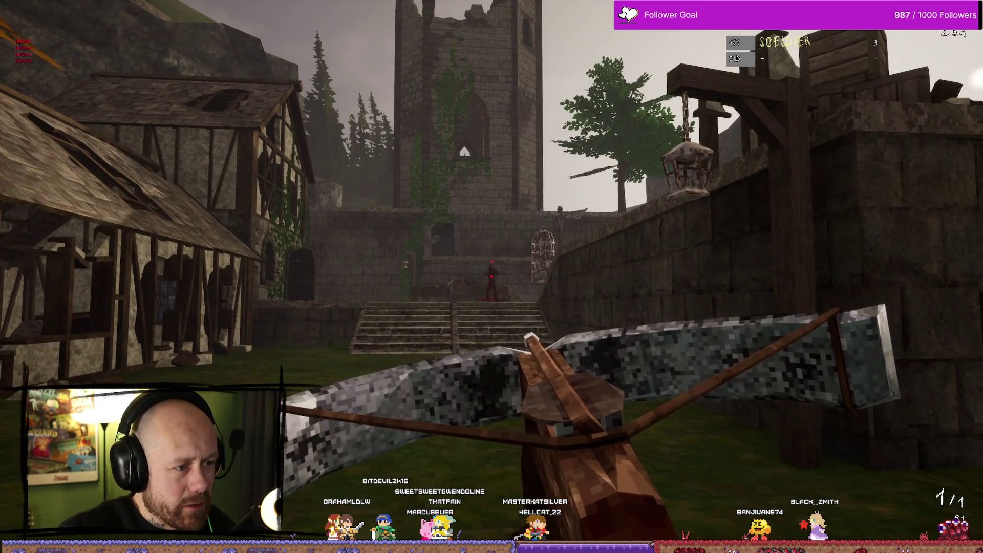
pyautogui.click(492, 277)
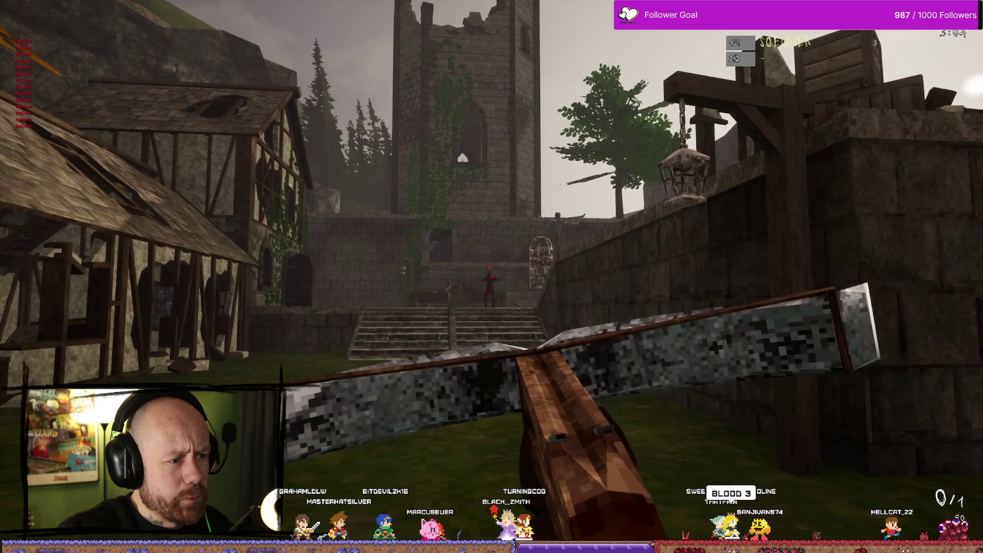
pyautogui.click(491, 277)
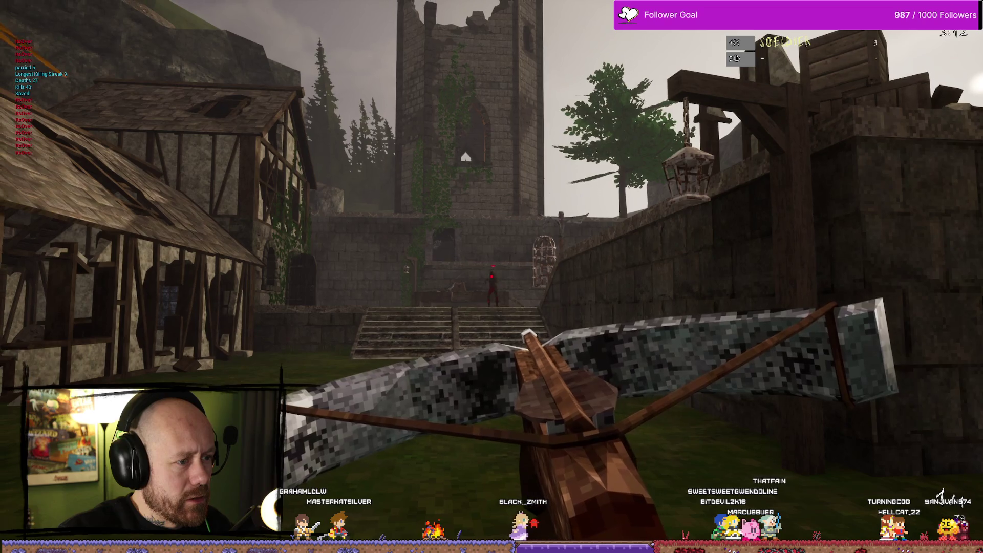
pyautogui.click(492, 277)
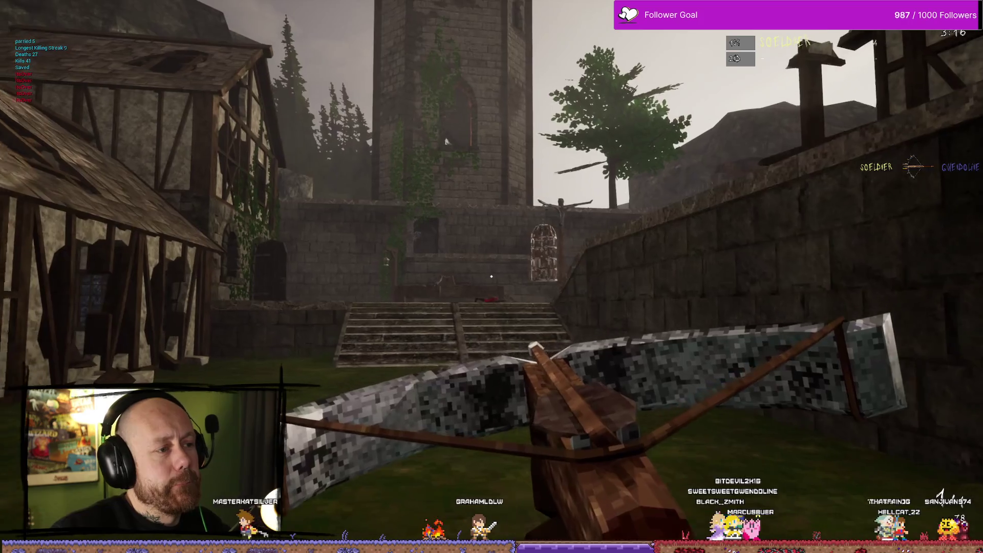
pyautogui.press('w')
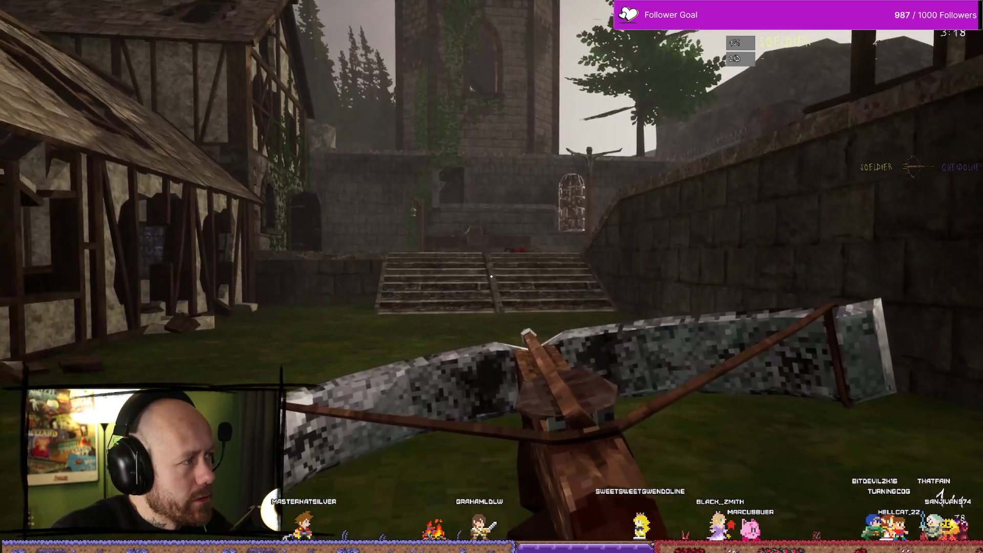
pyautogui.press('w')
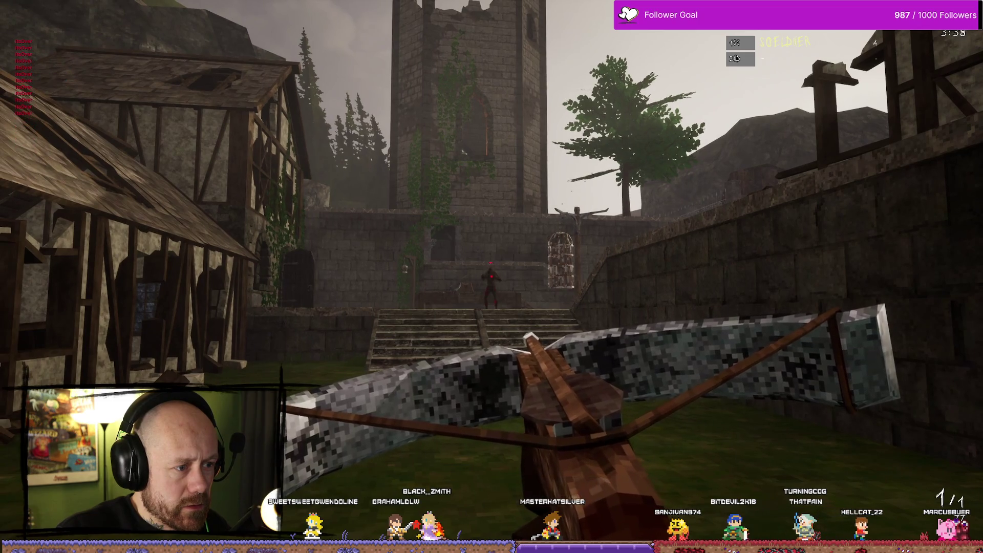
# Step: Fire four crossbow bolts at the returning enemies on the tower stairs, then walk up toward them
pyautogui.click(491, 277)
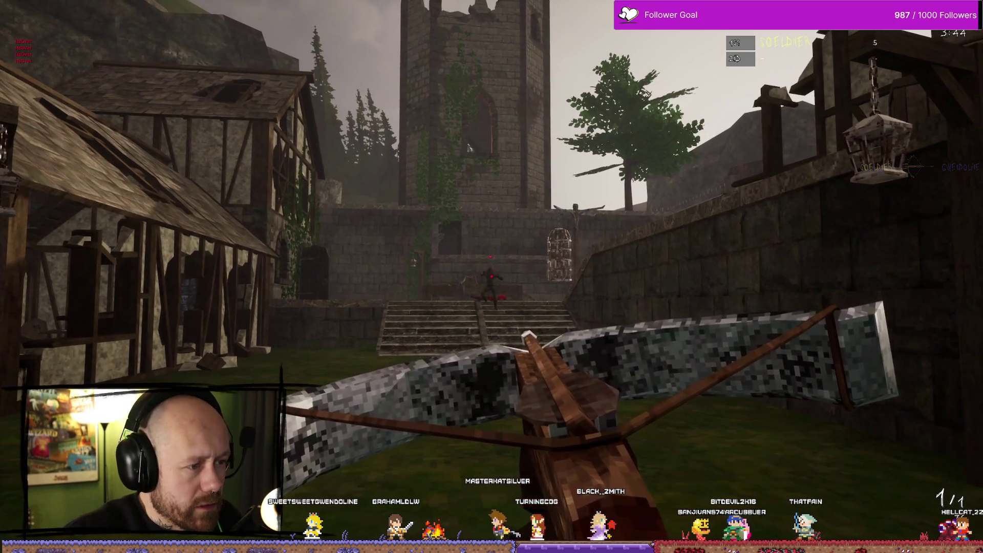
pyautogui.click(491, 277)
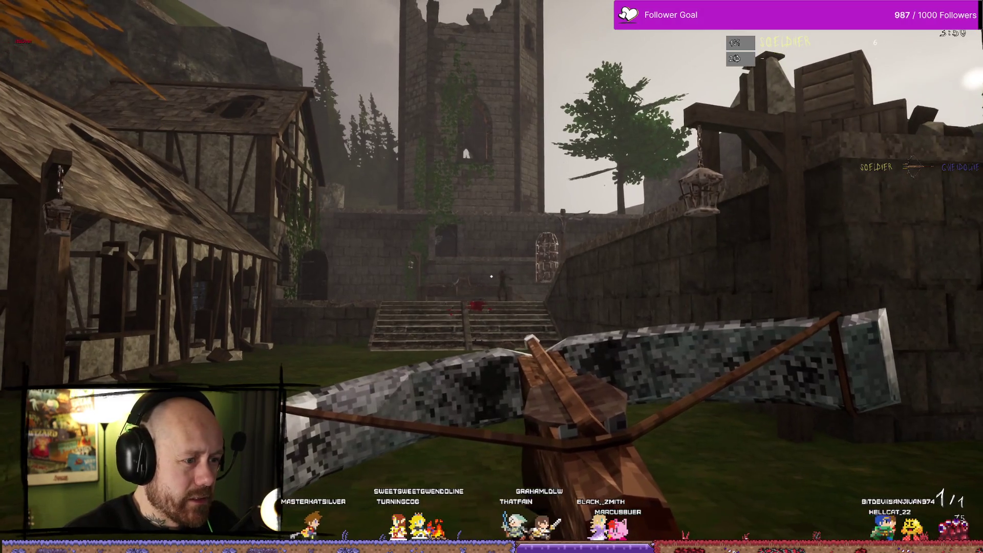
pyautogui.click(491, 276)
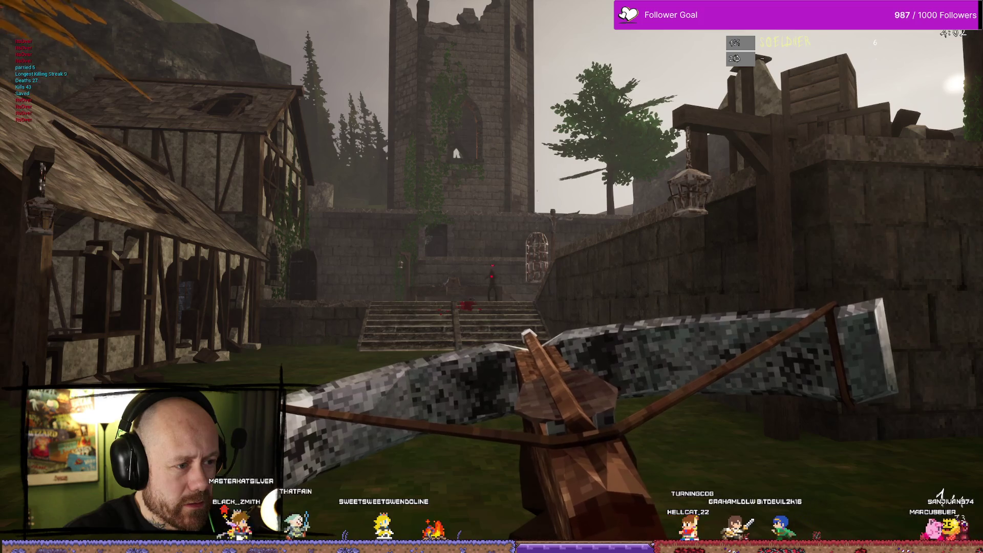
pyautogui.click(491, 277)
pyautogui.press('w')
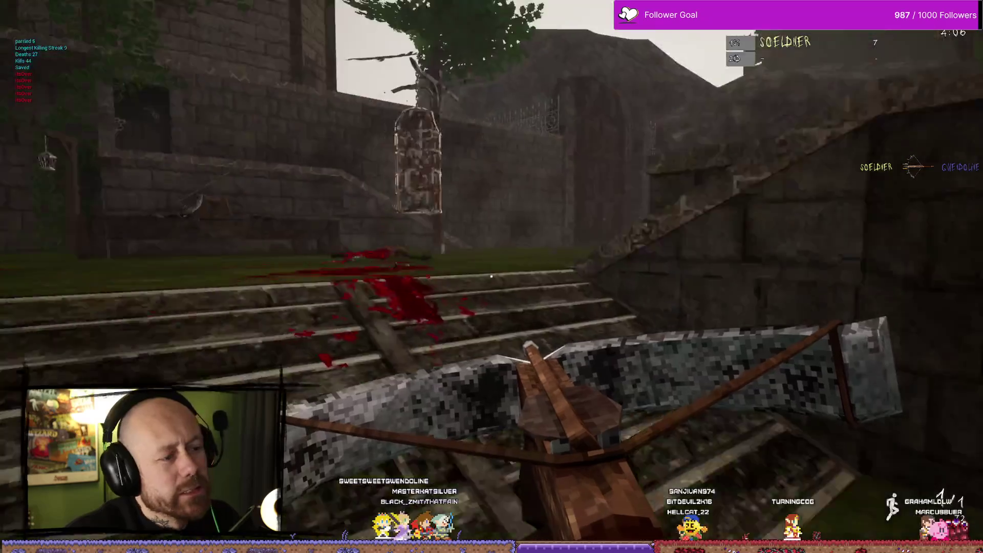
# Step: Back away from the tower stairs and turn away from them
pyautogui.press('s')
pyautogui.press('s')
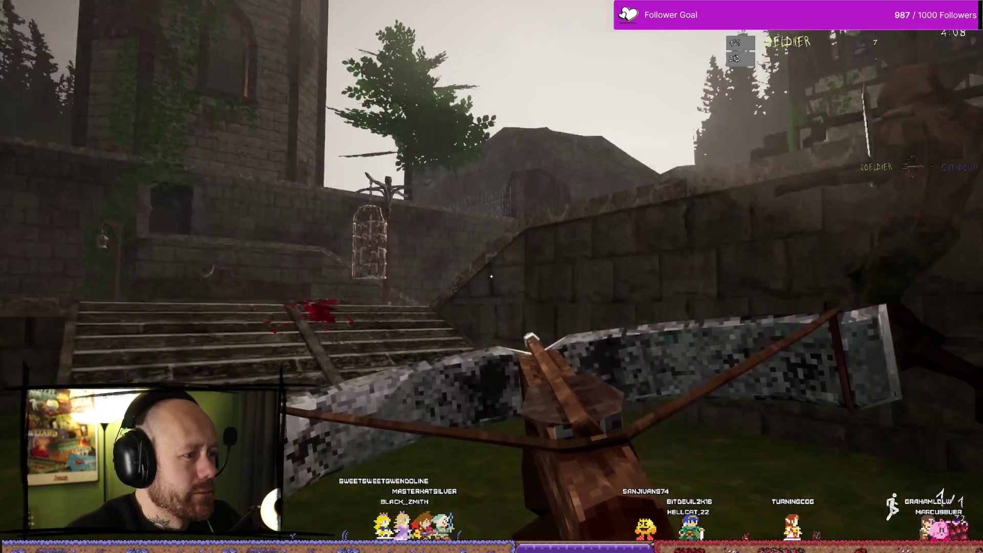
pyautogui.press('s')
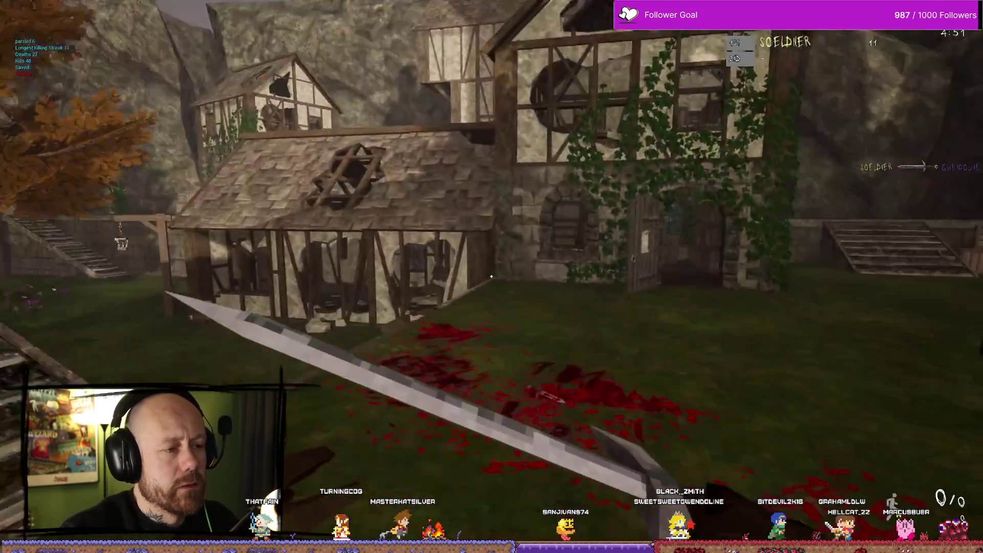
# Step: Bring up the pause menu and choose Quit to leave the deathmatch
pyautogui.moveTo(490, 277)
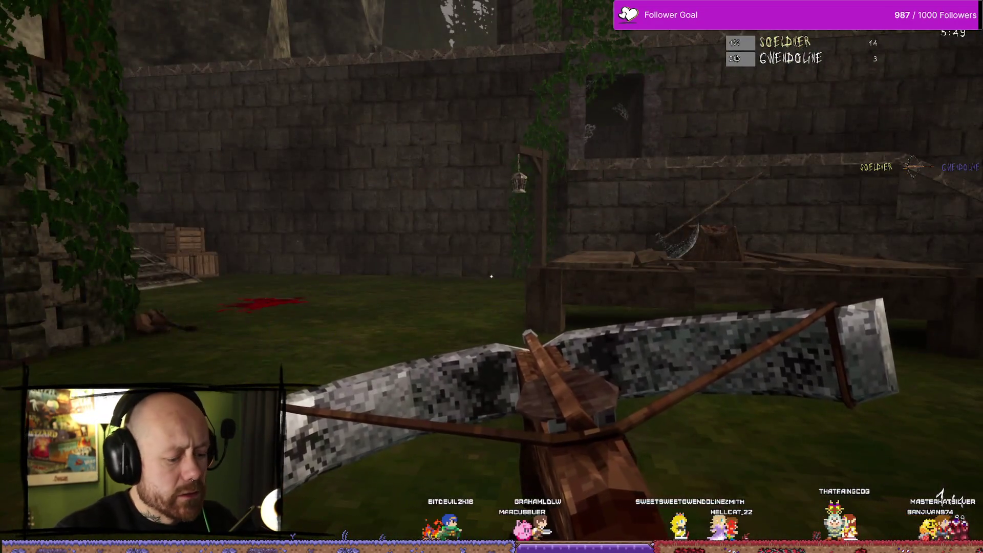
pyautogui.press('Escape')
pyautogui.click(153, 190)
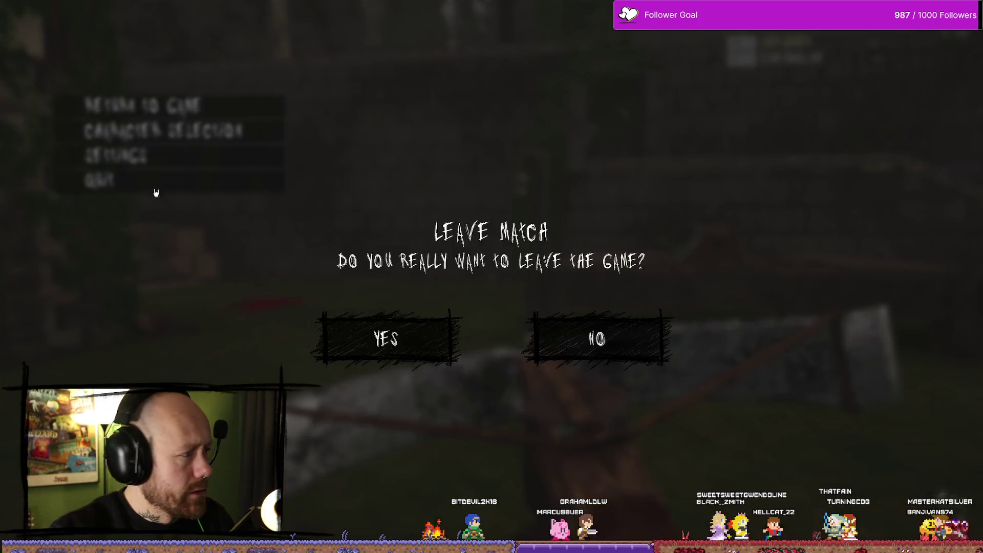
# Step: Confirm leaving the match, close the game, and browse the Content Drawer's GameModes, Maps and FPS folders
pyautogui.click(414, 339)
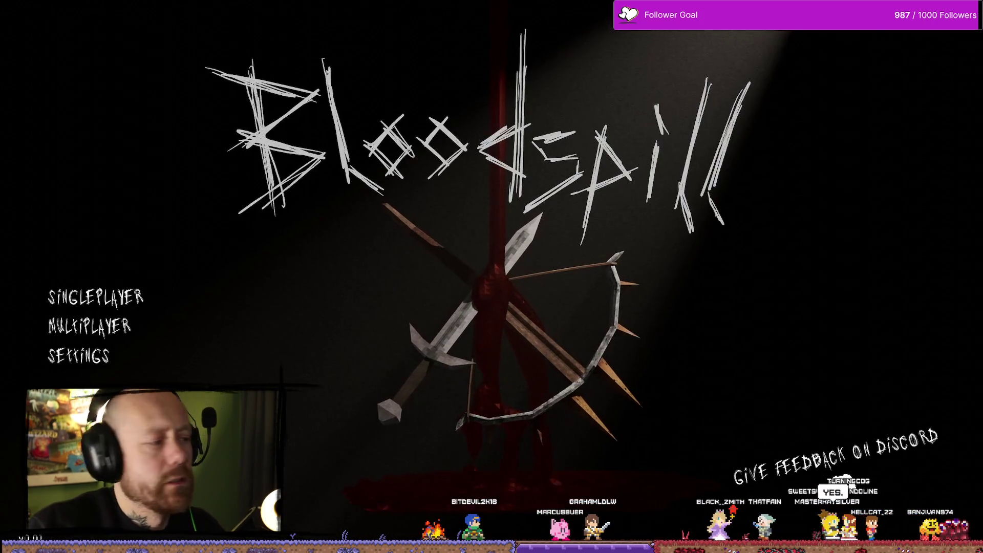
pyautogui.hotkey('alt', 'F4')
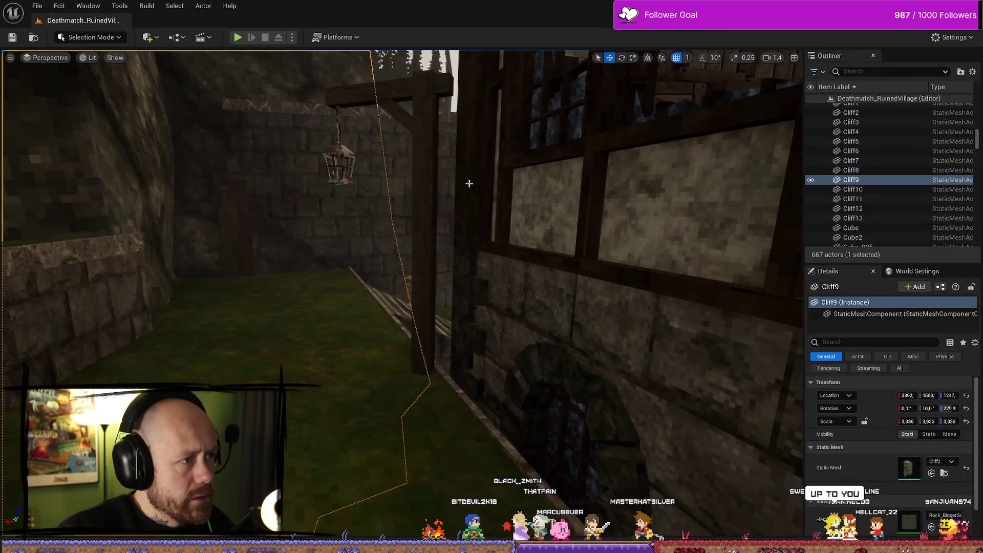
pyautogui.hotkey('ctrl', 'space')
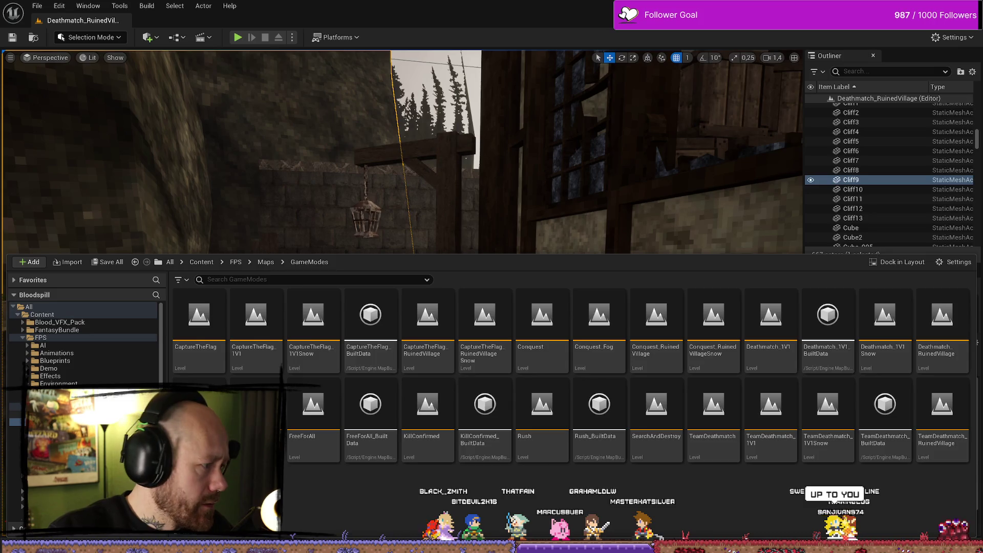
pyautogui.click(15, 413)
pyautogui.click(64, 406)
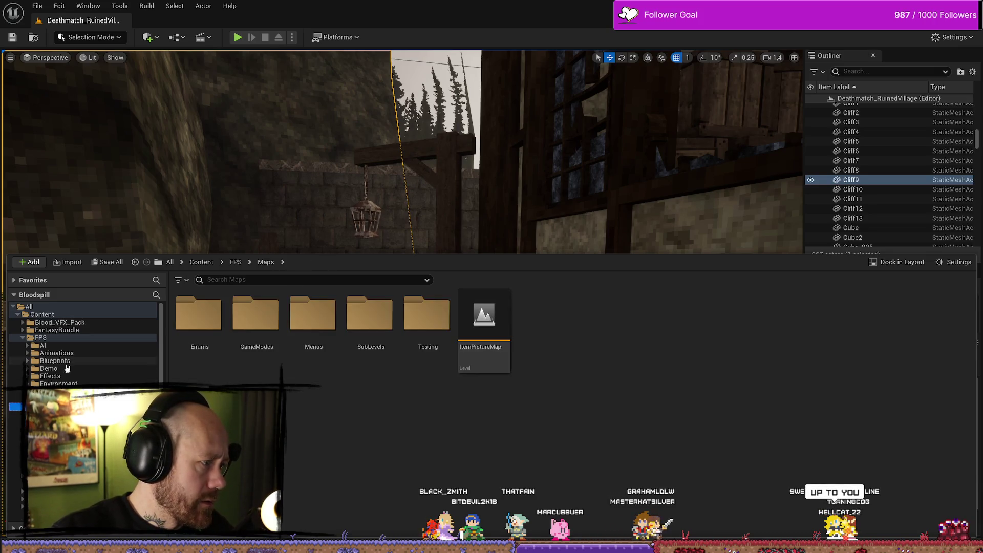
pyautogui.click(41, 337)
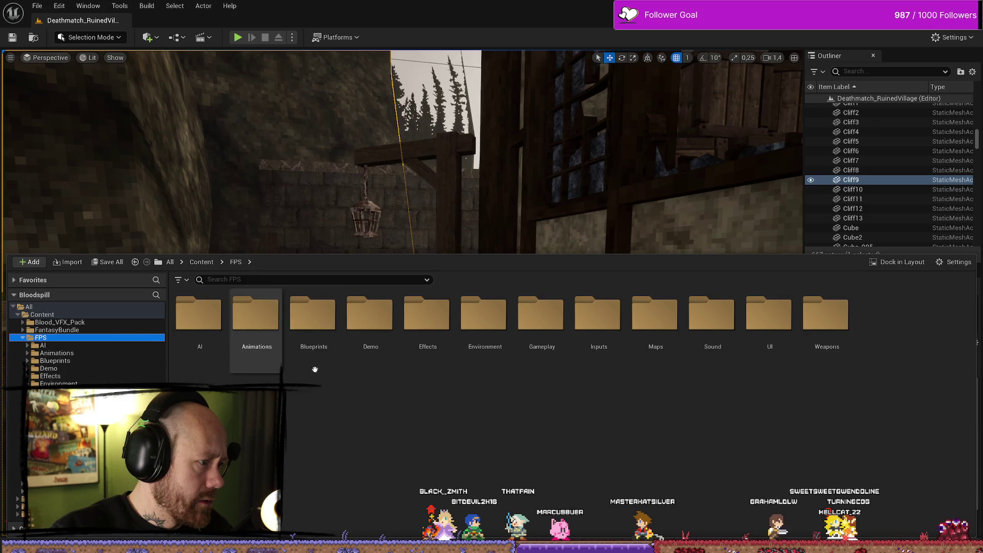
pyautogui.click(23, 338)
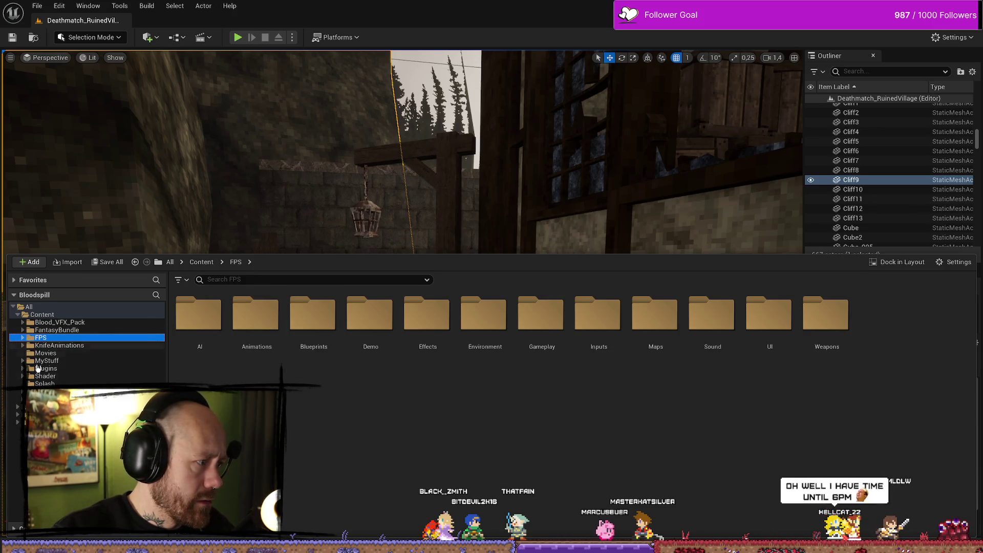
# Step: Compile the BP_PlayerCharacter Blueprint and return to the Deathmatch_RuinedVillage level editor
pyautogui.hotkey('alt', 'Tab')
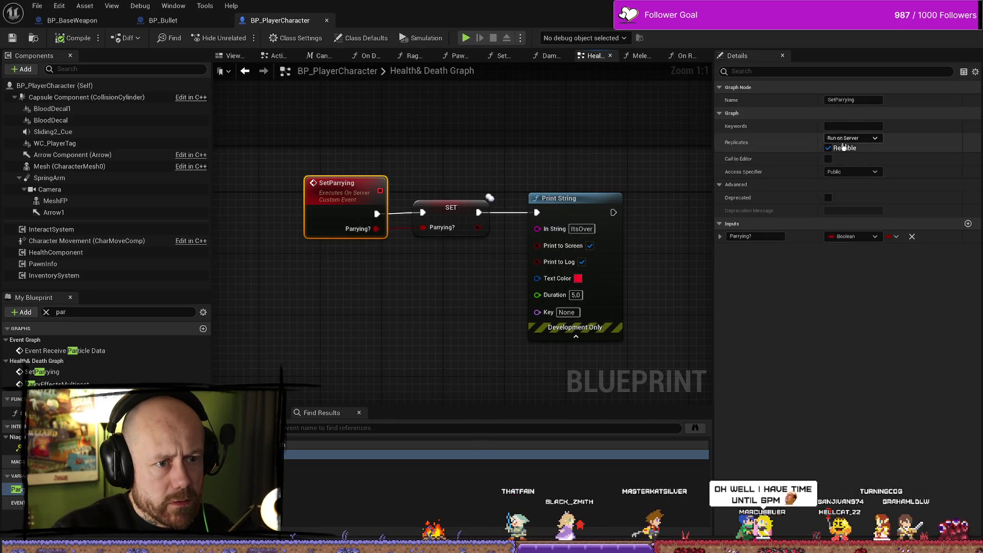
pyautogui.click(73, 38)
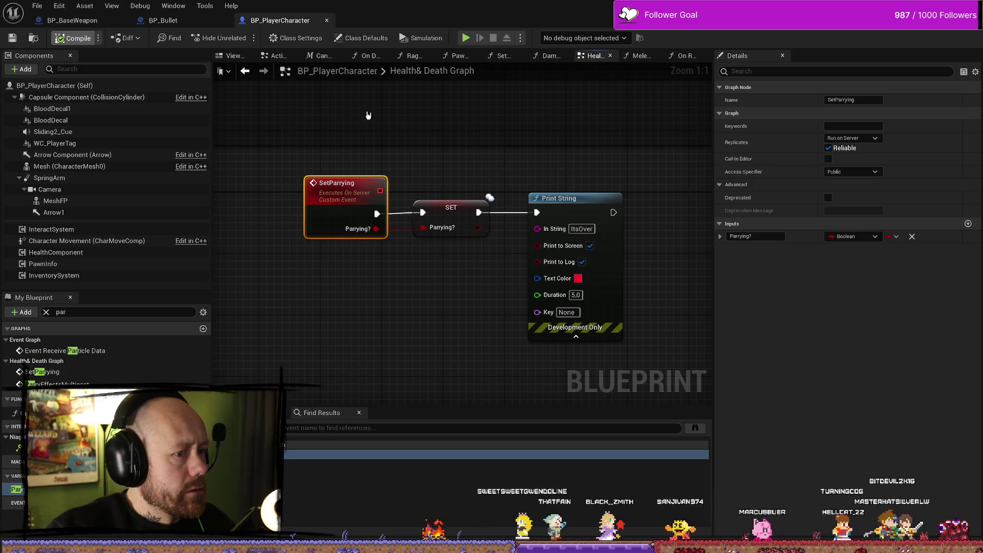
pyautogui.click(32, 7)
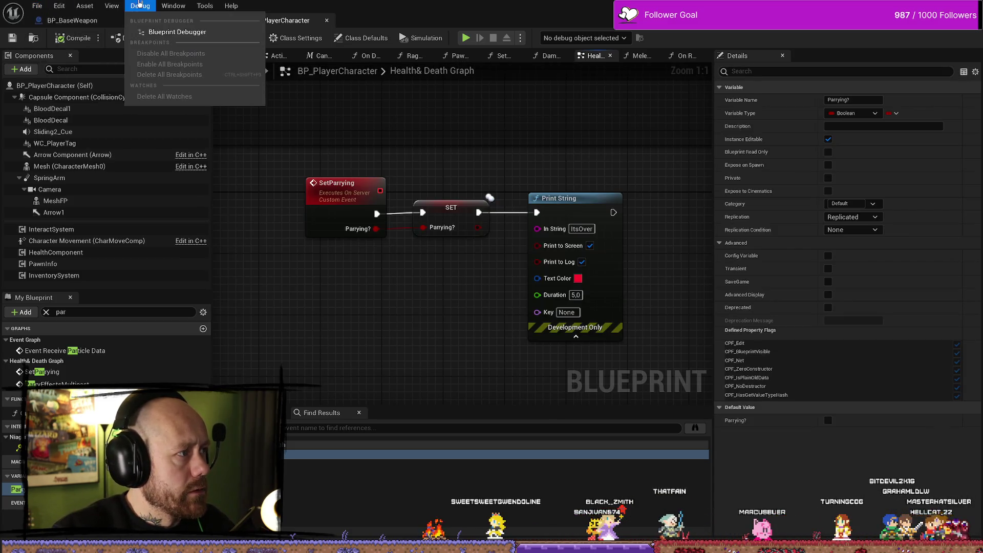
pyautogui.press('Escape')
pyautogui.hotkey('alt', 'Tab')
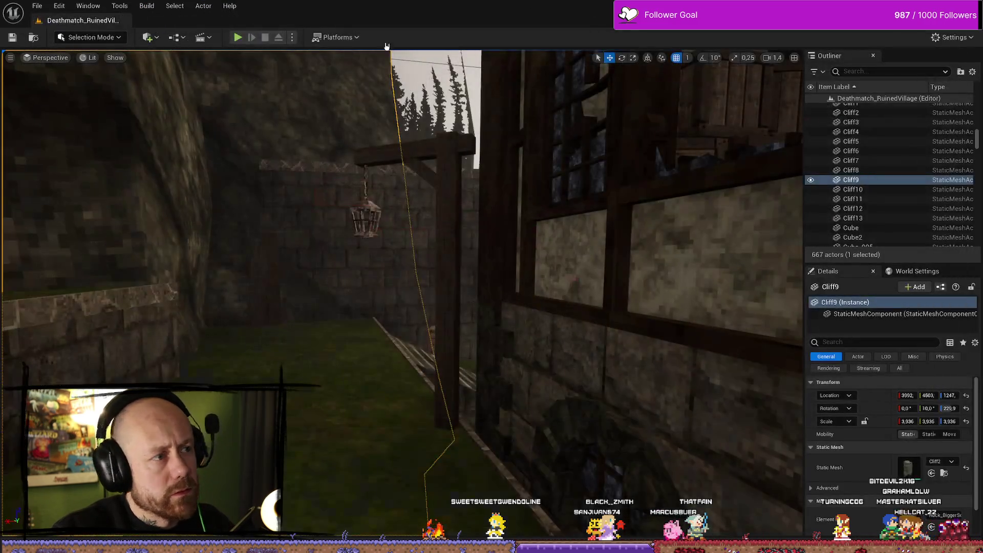
# Step: Package the project via Platforms > Windows, confirm the output folder, and watch progress in the Output Log
pyautogui.click(336, 38)
pyautogui.moveTo(381, 198)
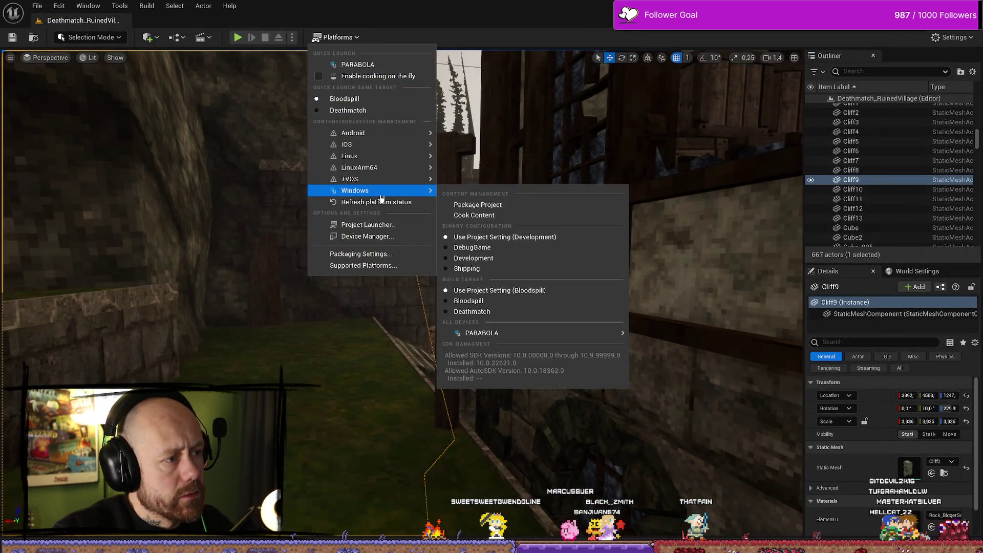
pyautogui.click(485, 205)
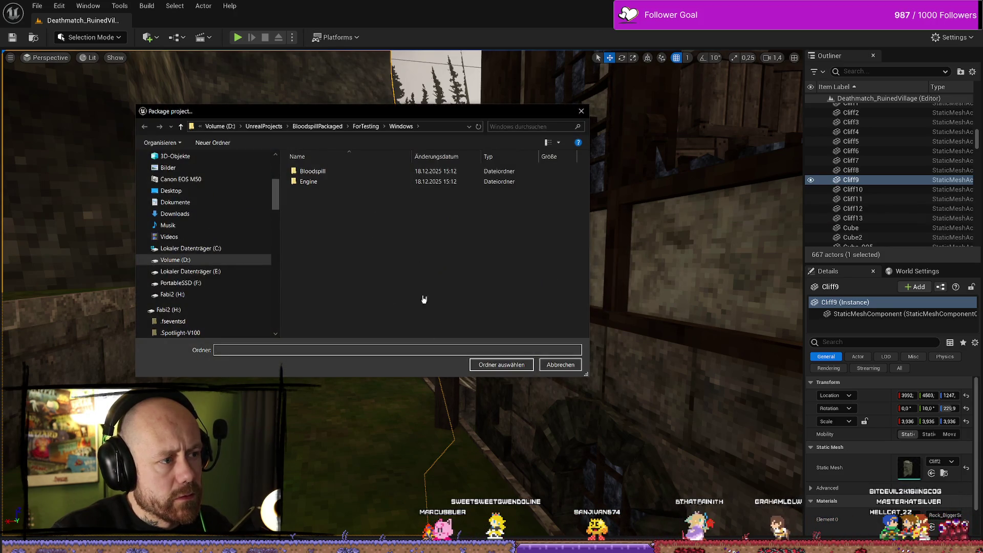
pyautogui.click(503, 365)
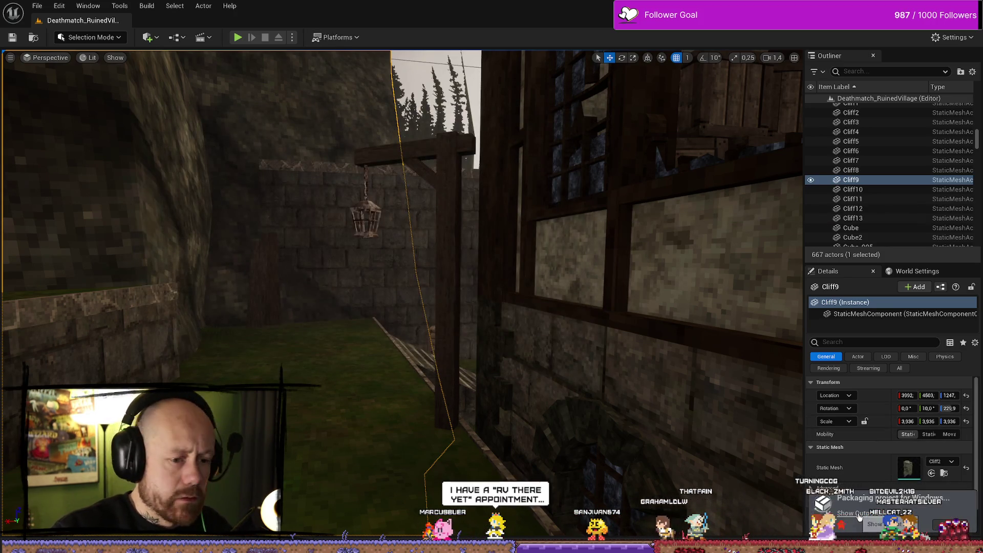
pyautogui.click(77, 531)
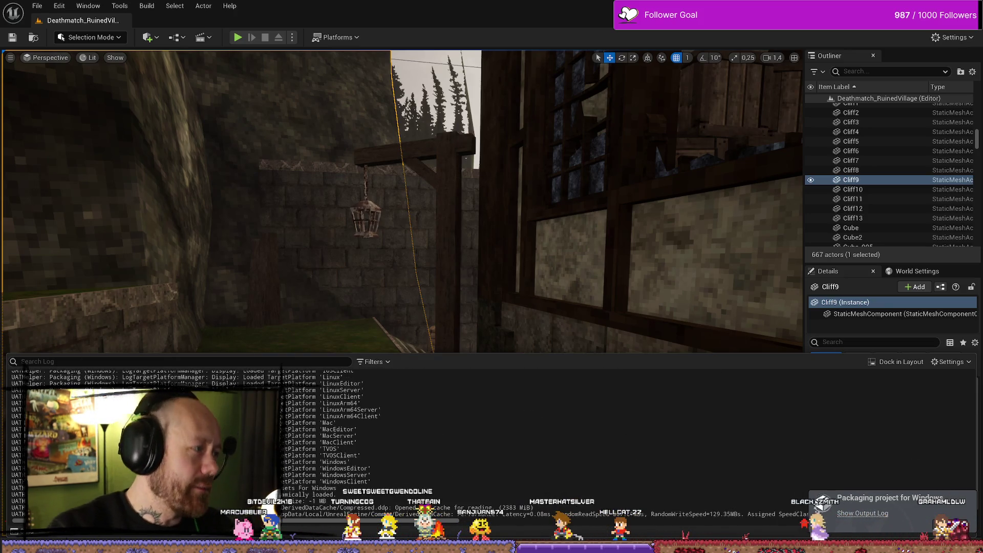
pyautogui.press('super+e')
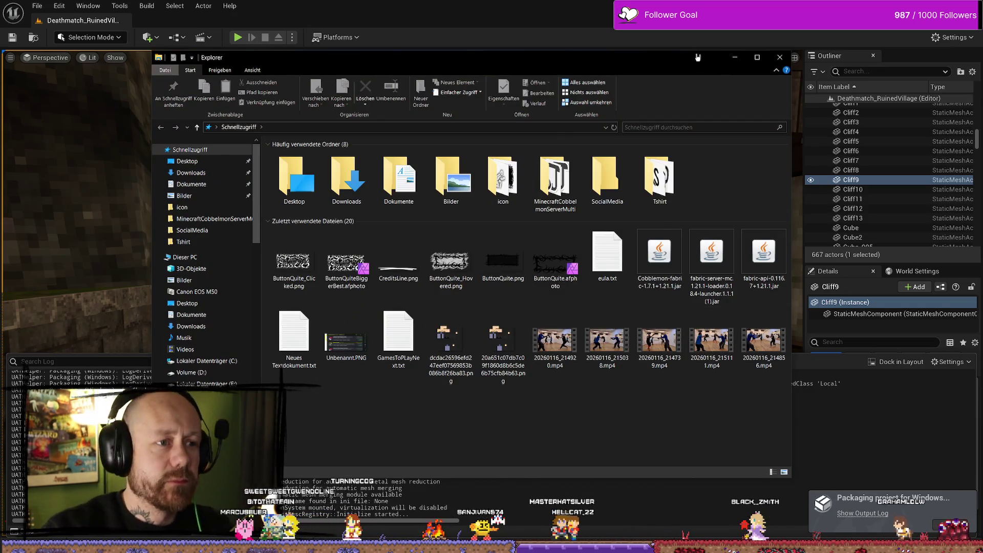
pyautogui.click(734, 56)
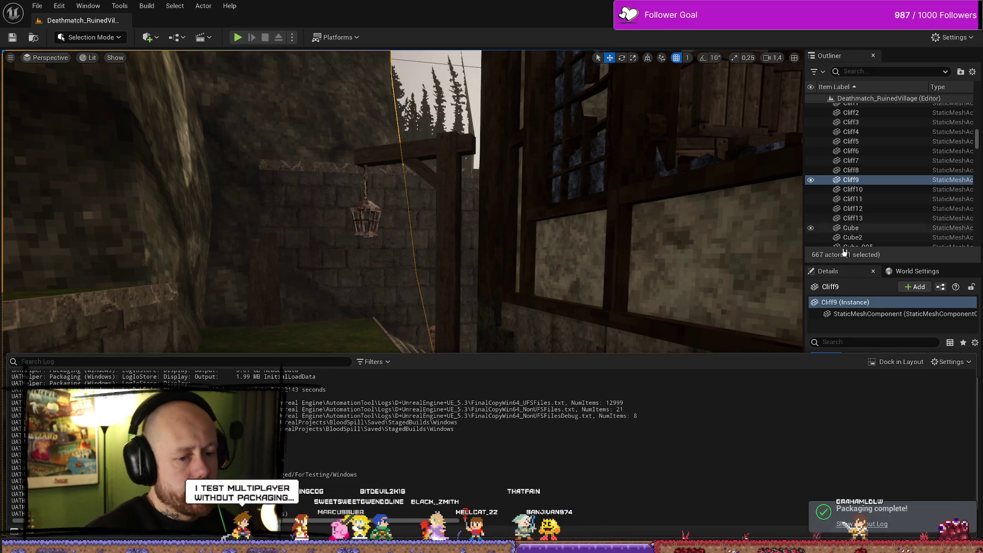
# Step: Add the Windows build folder to a new Windows.rar archive
pyautogui.click(41, 3)
pyautogui.click(498, 126)
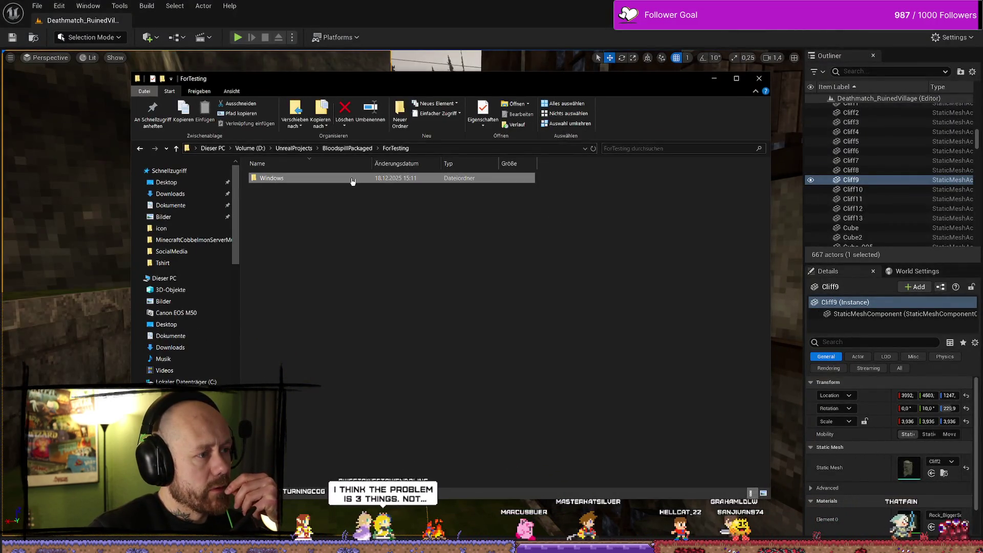
pyautogui.rightClick(351, 179)
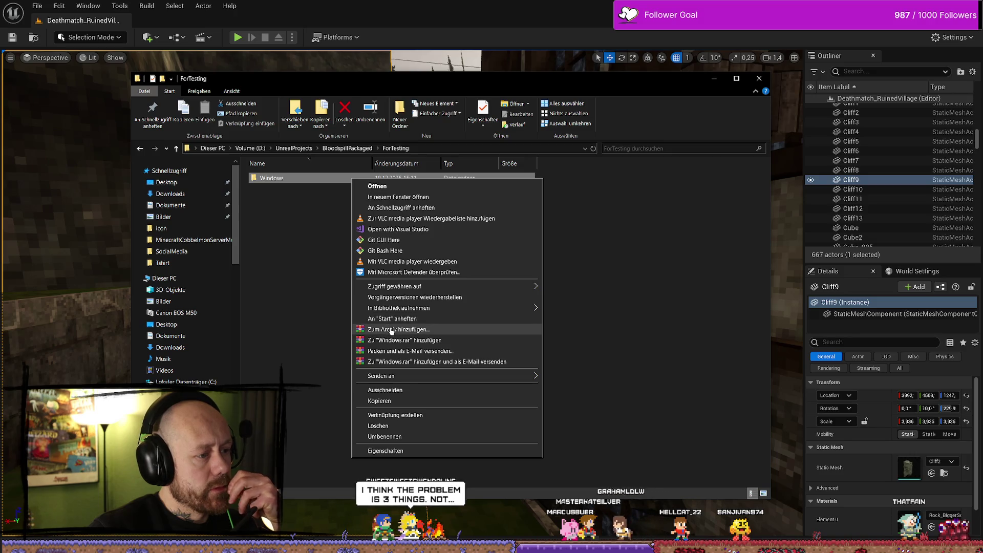
pyautogui.click(381, 330)
pyautogui.click(513, 362)
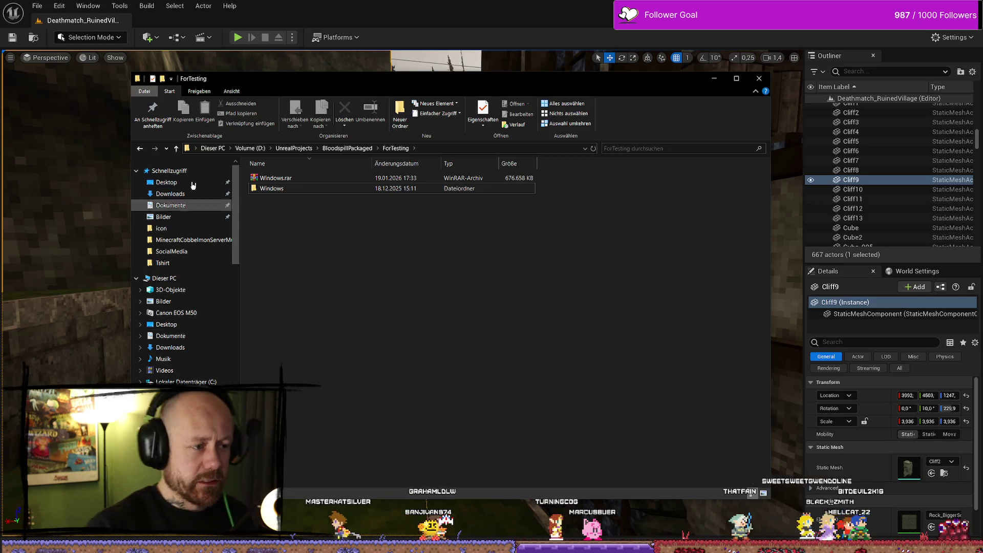
# Step: Open the Windows build folder and select the packaged Bloodspill game files
pyautogui.click(329, 179)
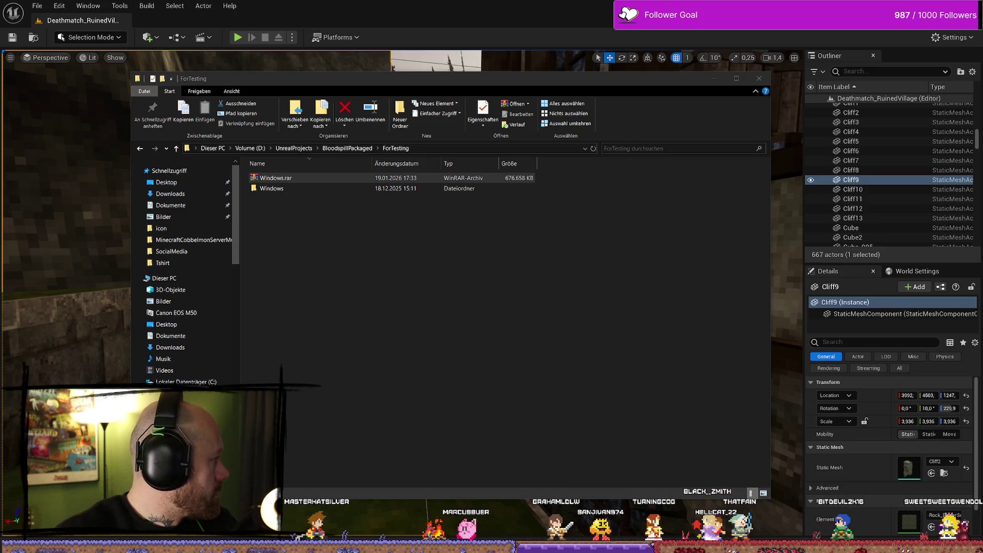
pyautogui.click(276, 180)
pyautogui.click(278, 180)
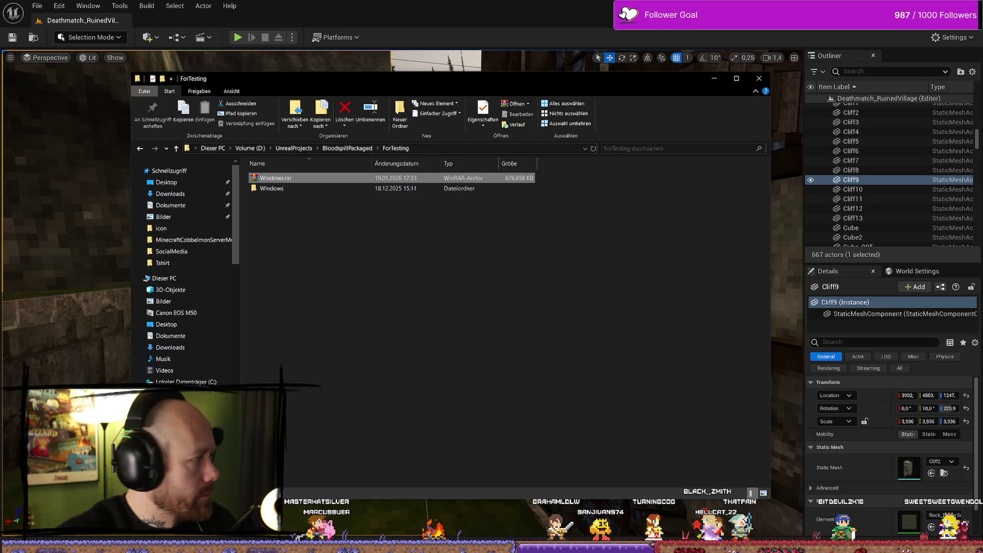
pyautogui.doubleClick(331, 190)
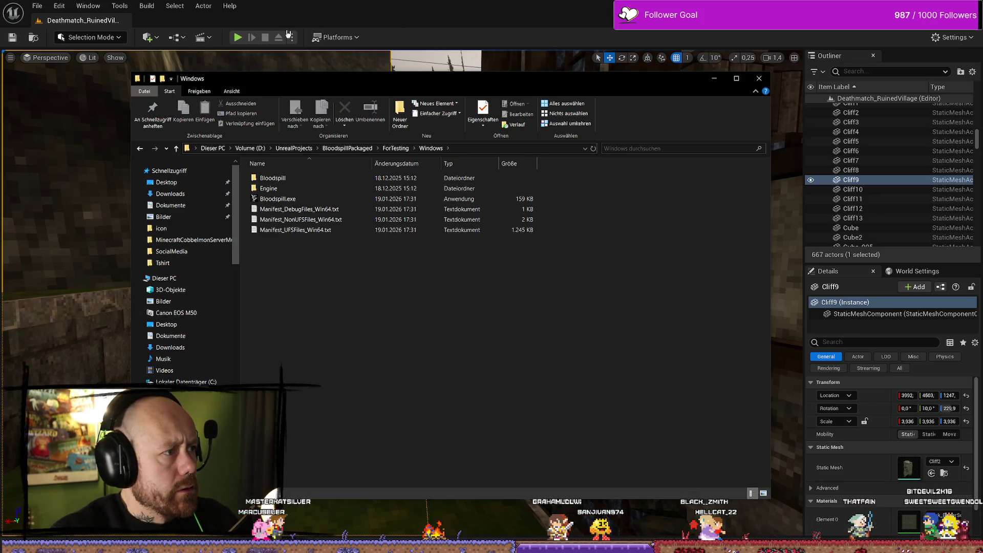
pyautogui.click(438, 54)
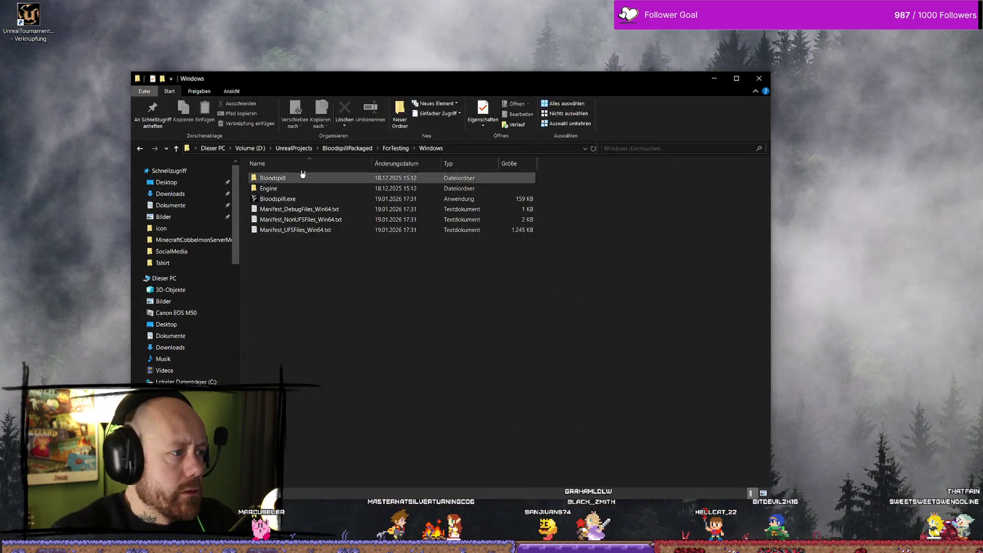
pyautogui.click(299, 200)
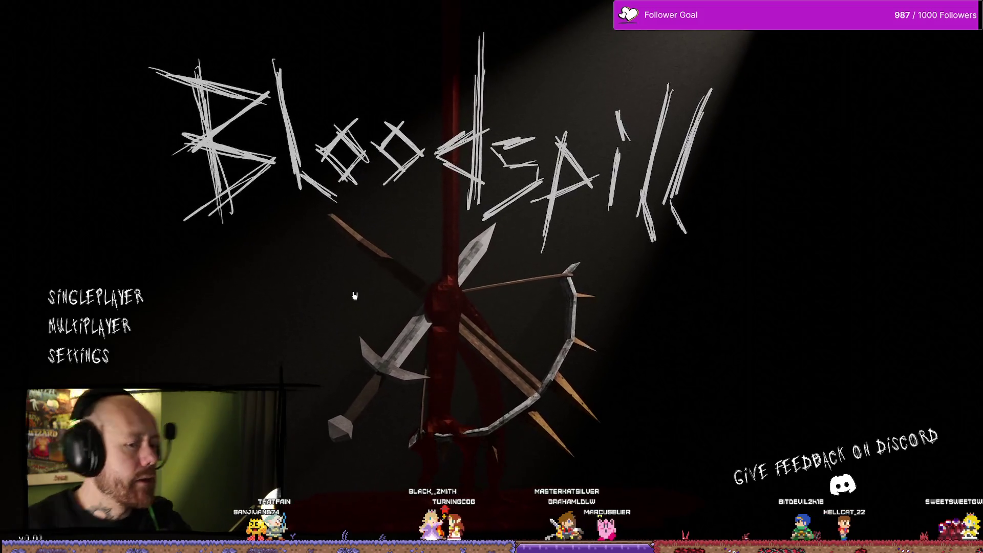
# Step: Choose Singleplayer, start the Ruined Village deathmatch against 3 bots, and deploy with the crossbow loadout
pyautogui.click(96, 297)
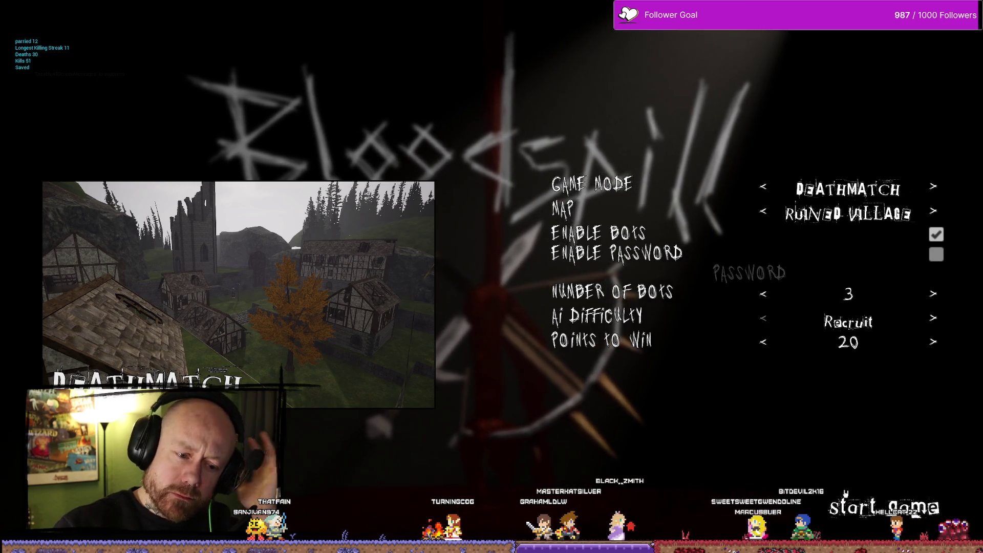
pyautogui.click(845, 494)
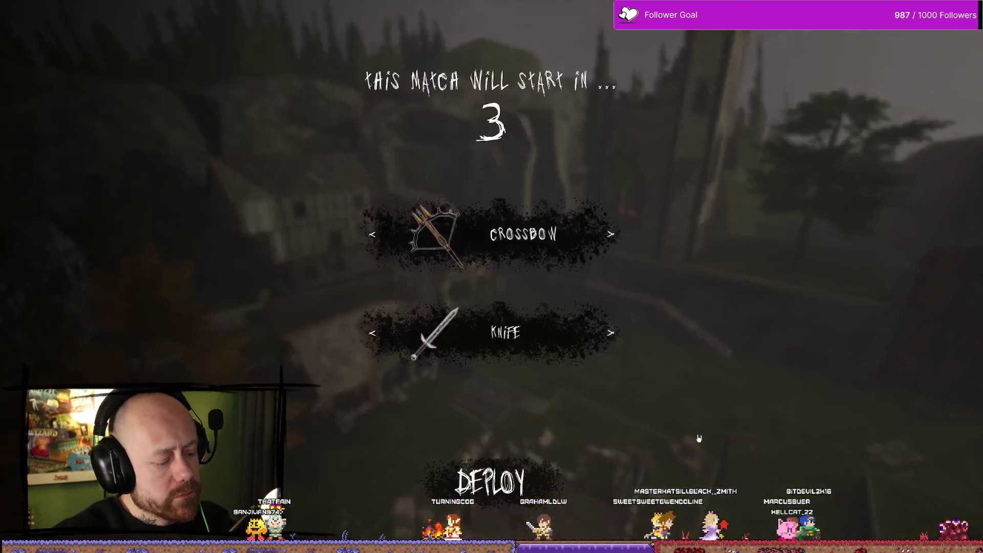
pyautogui.click(490, 481)
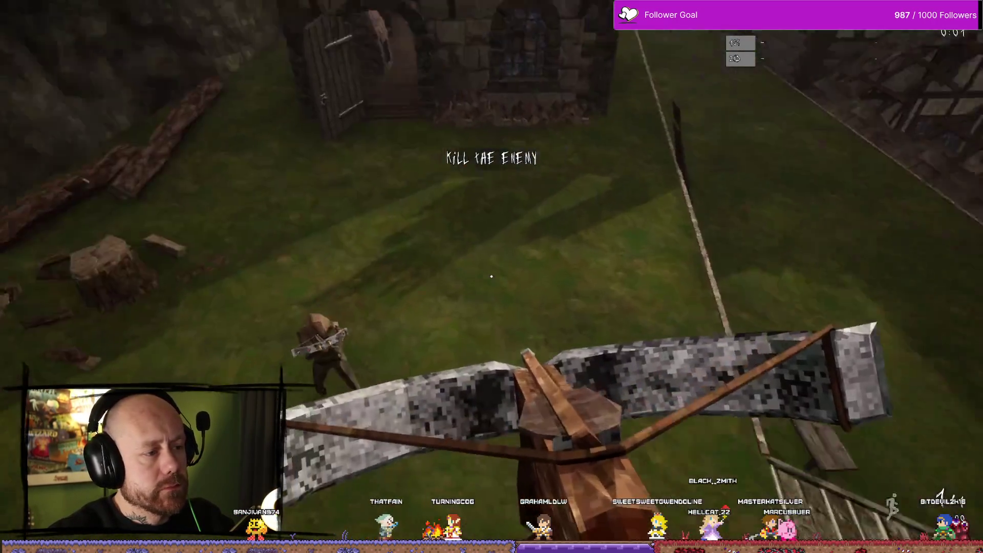
# Step: Open the fight with crossbow shots and a sword attack, briefly aiming down the crossbow sight
pyautogui.click(491, 276)
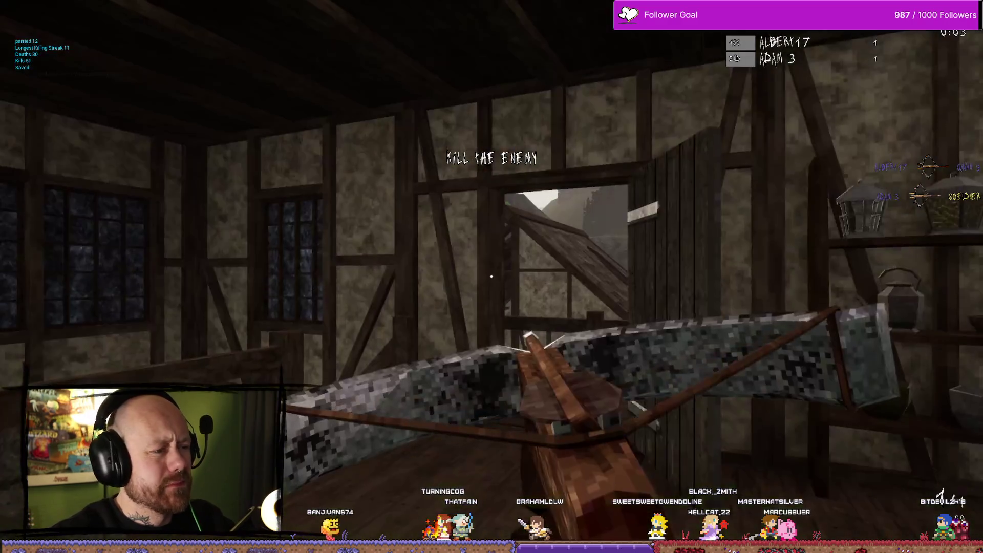
pyautogui.press('w')
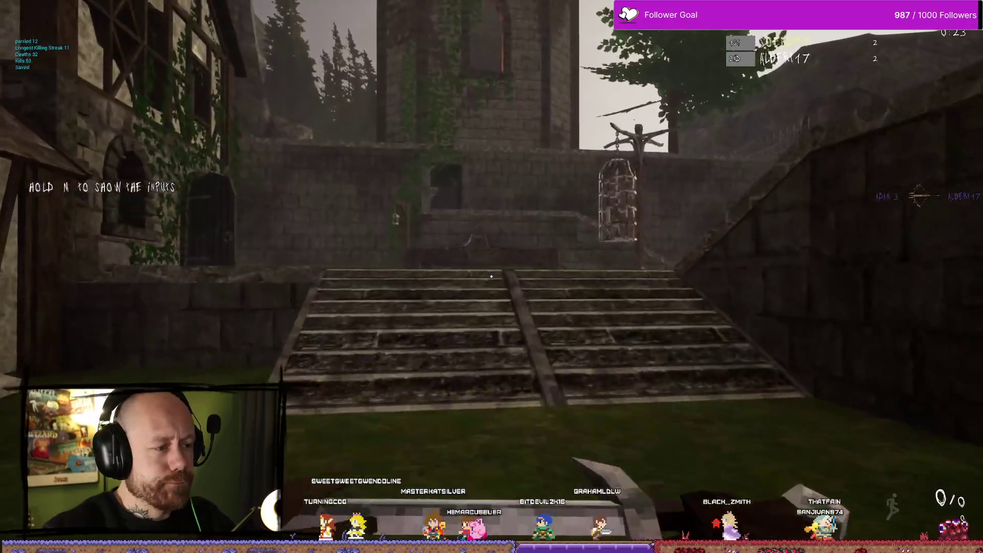
pyautogui.click(491, 276)
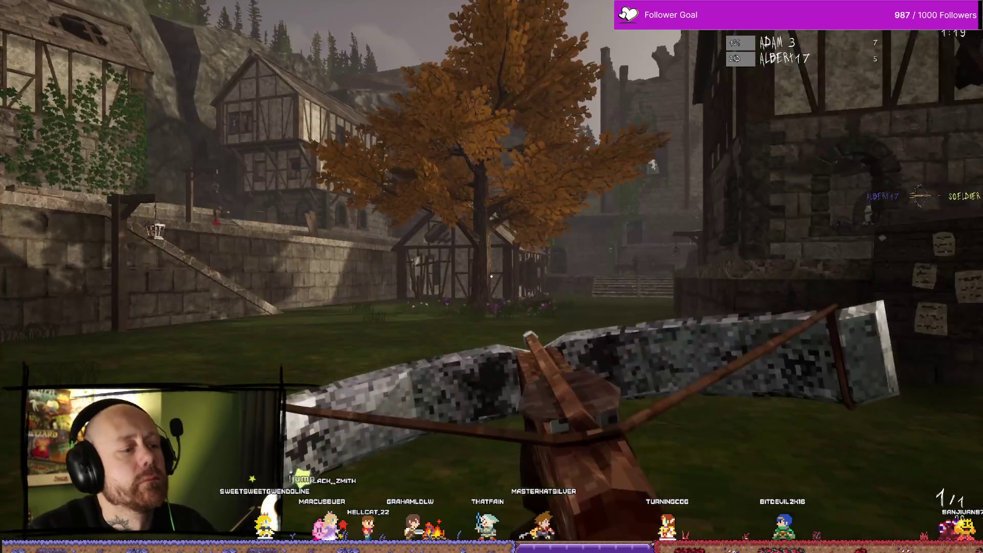
pyautogui.click(491, 277)
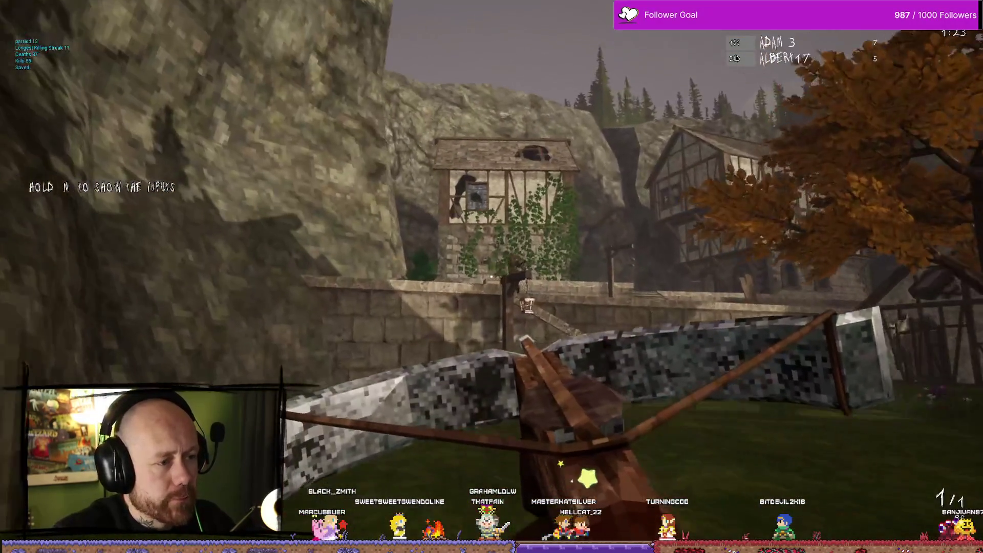
pyautogui.click(492, 276)
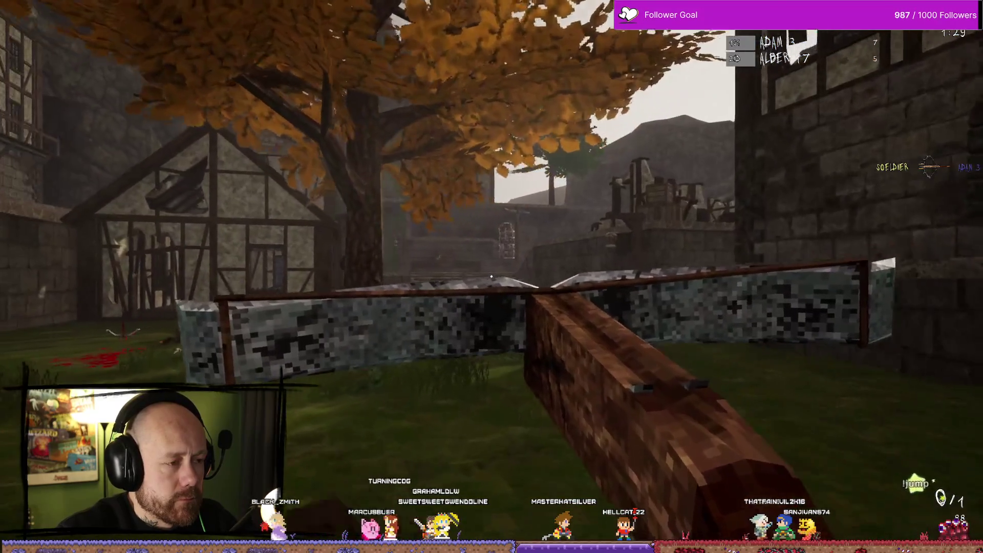
pyautogui.rightClick(491, 277)
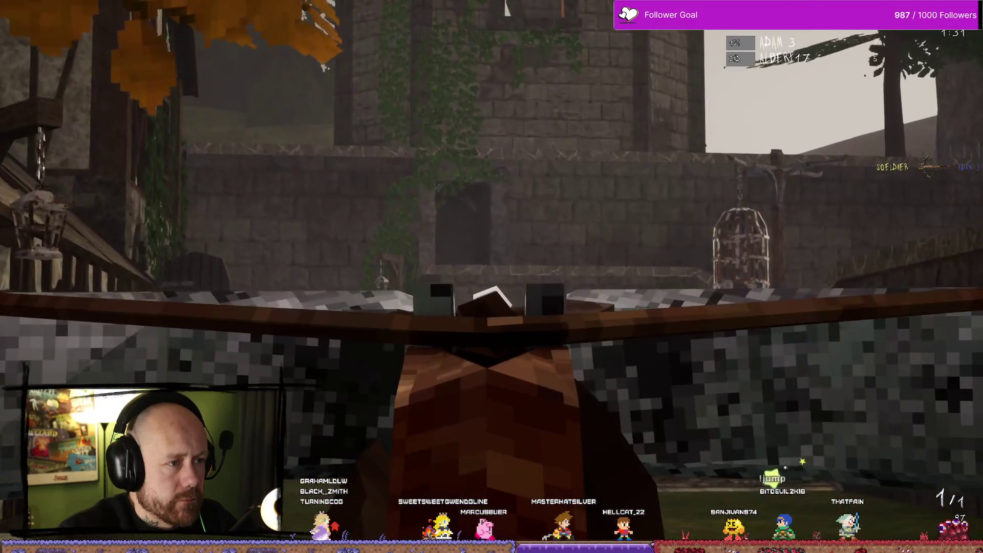
pyautogui.rightClick(491, 276)
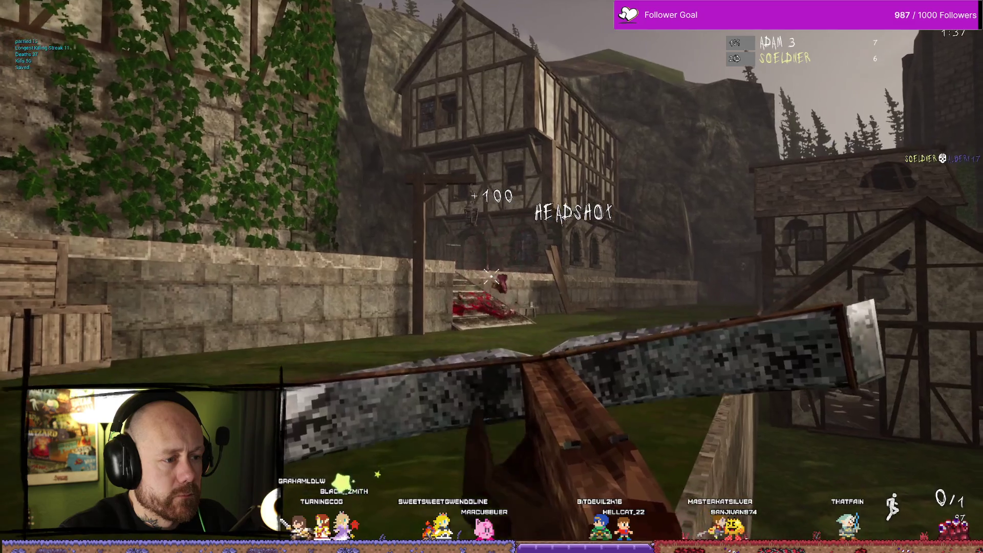
# Step: After dying, respawn, head into the street and shoot an enemy for +100, then reload
pyautogui.press('w')
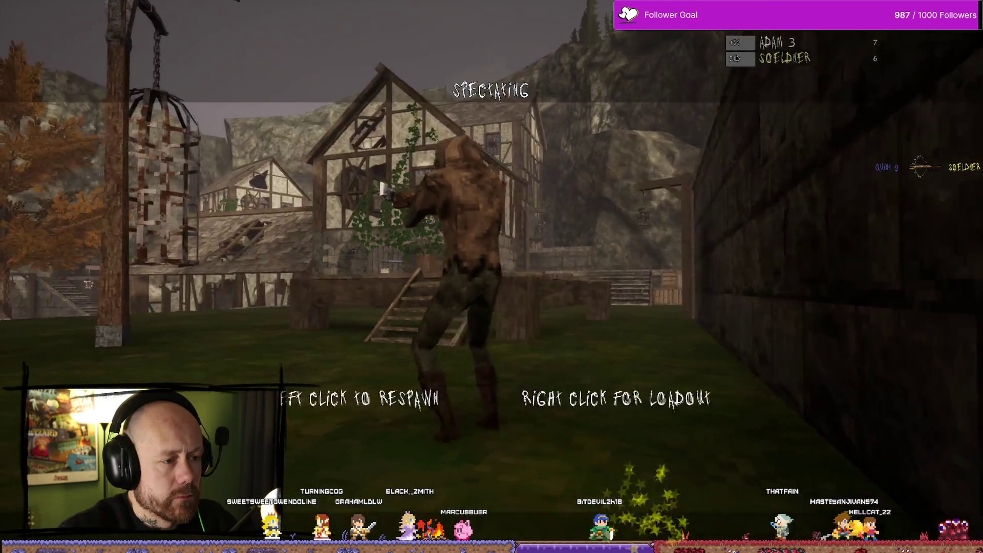
pyautogui.click(491, 276)
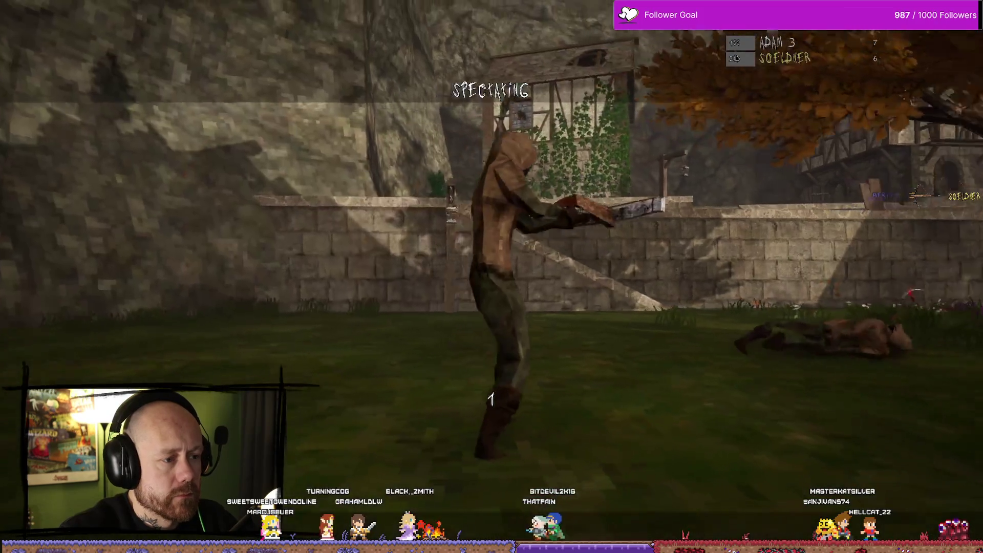
pyautogui.click(491, 277)
pyautogui.press('w')
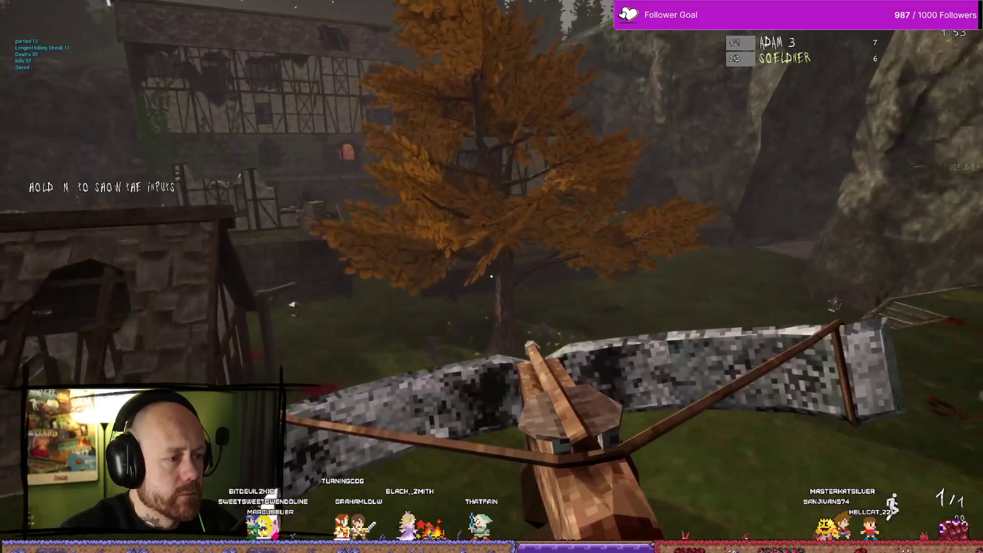
pyautogui.click(491, 276)
pyautogui.press('r')
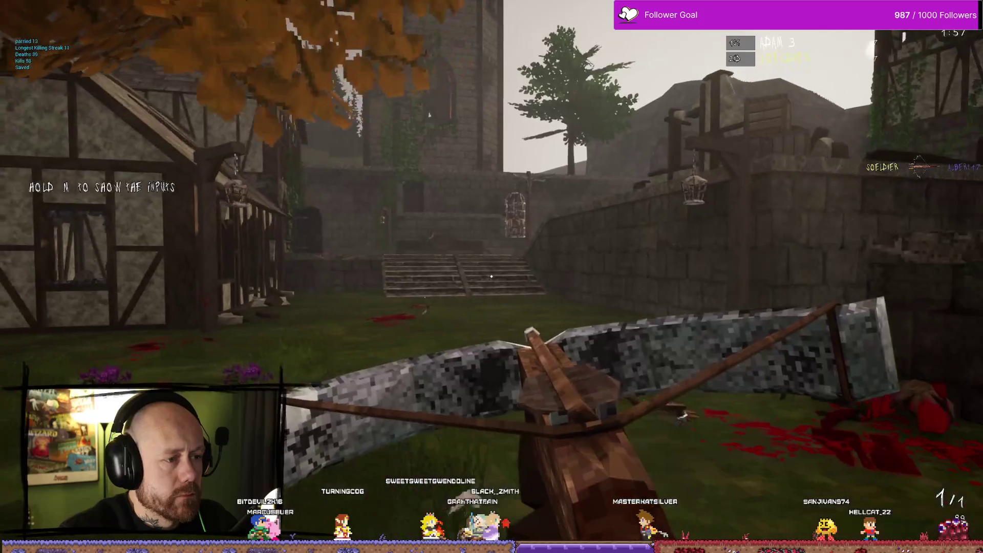
pyautogui.moveTo(491, 276)
# Step: Push toward the castle stairs, respawn, switch to the sword and score a double kill near the houses
pyautogui.press('w')
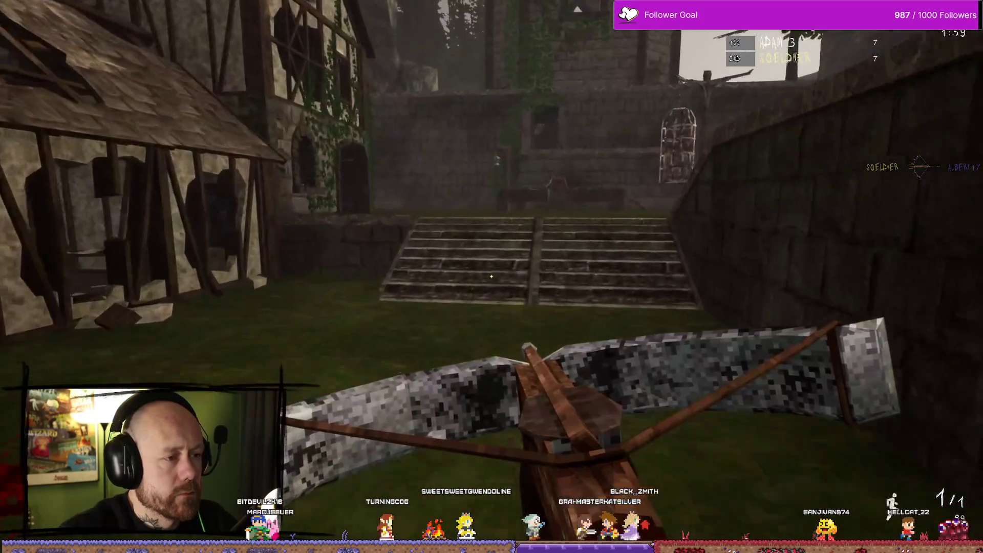
pyautogui.press('w')
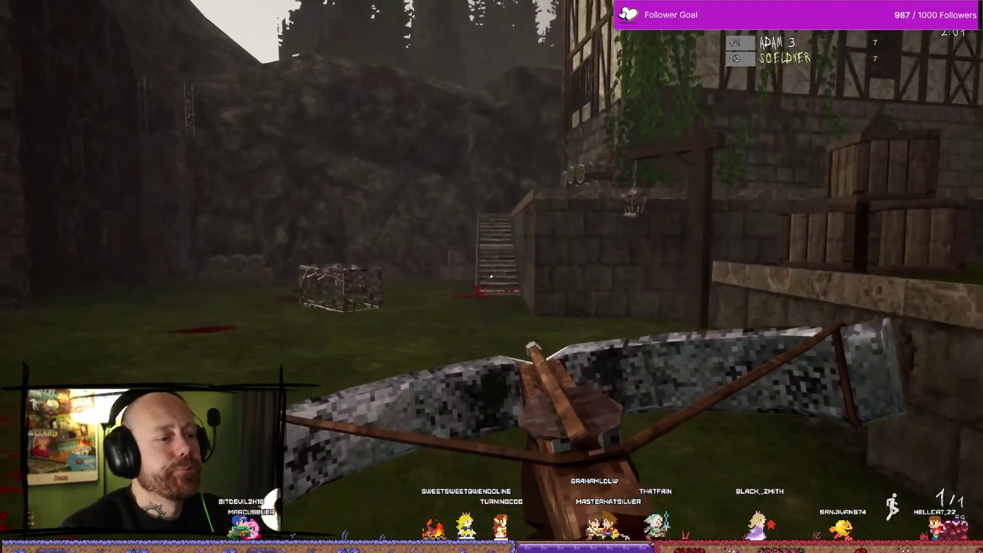
pyautogui.press('w')
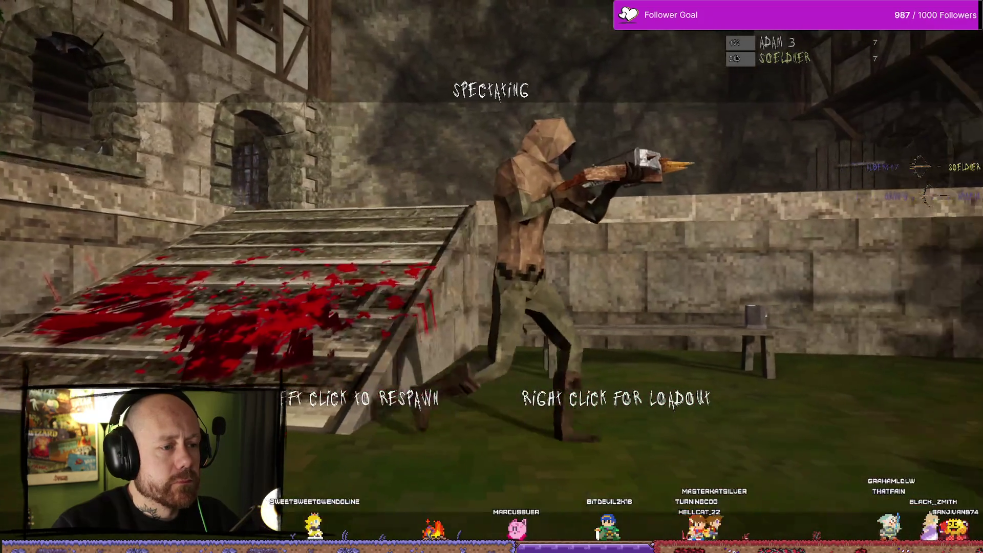
pyautogui.click(491, 276)
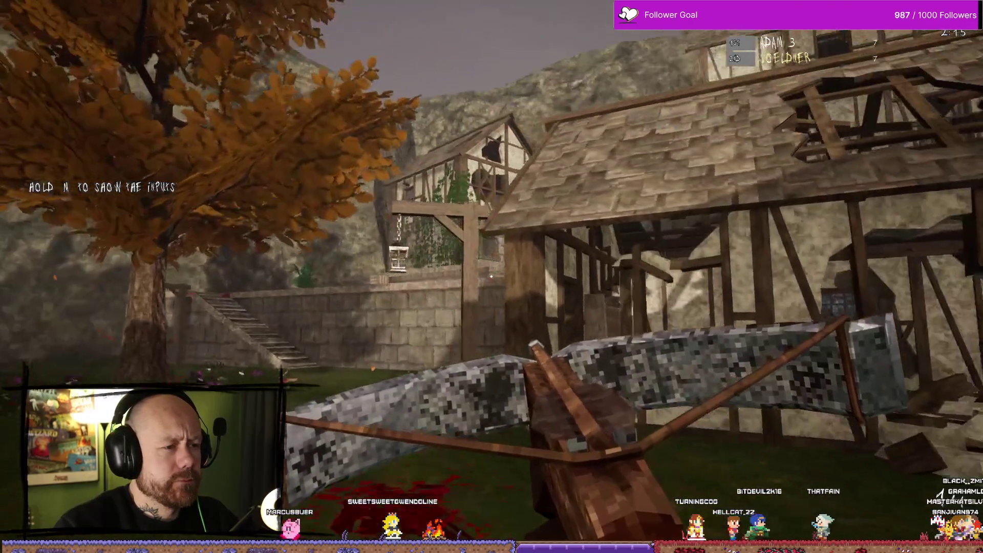
pyautogui.press('2')
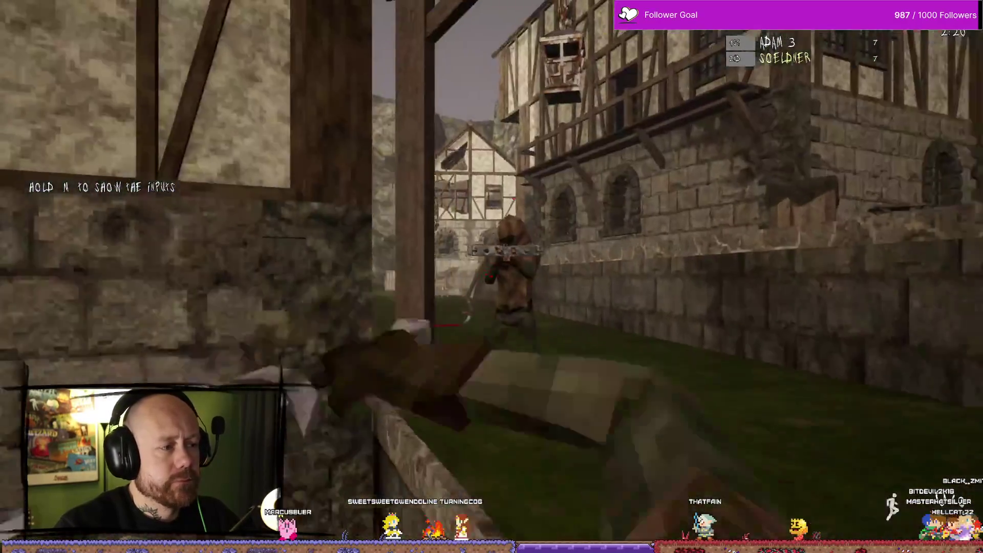
pyautogui.click(491, 276)
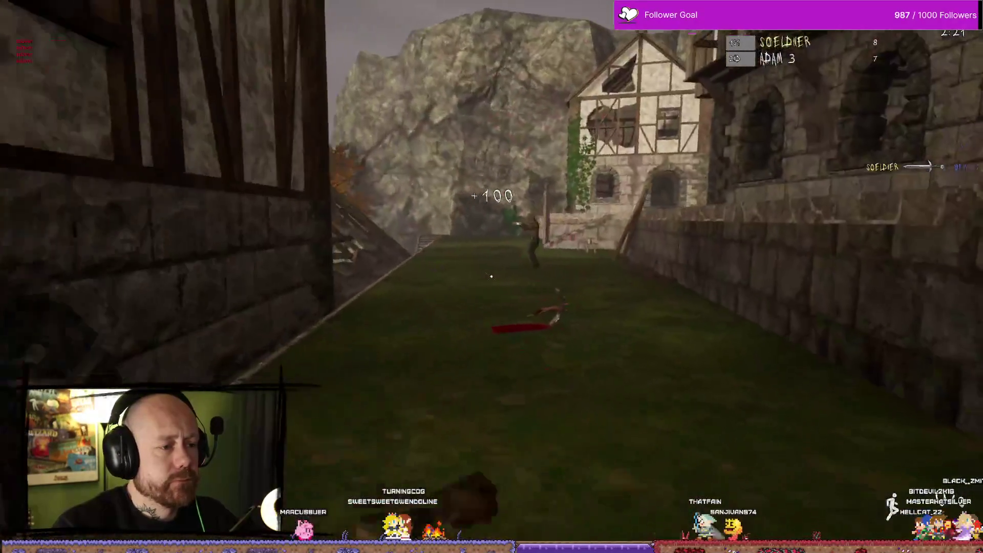
pyautogui.click(492, 277)
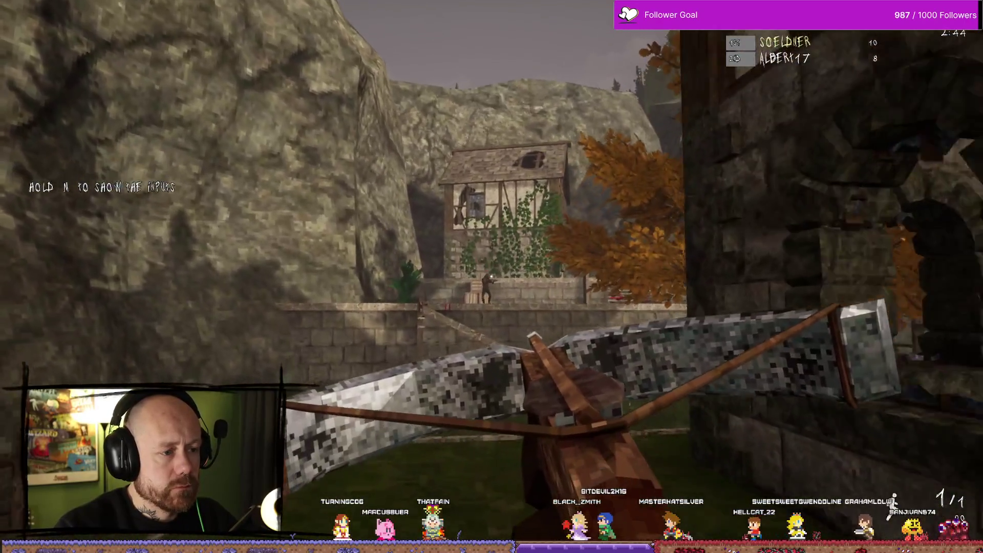
# Step: Shoot another enemy, respawn, drop into the courtyard, and pause the match with Esc
pyautogui.click(491, 276)
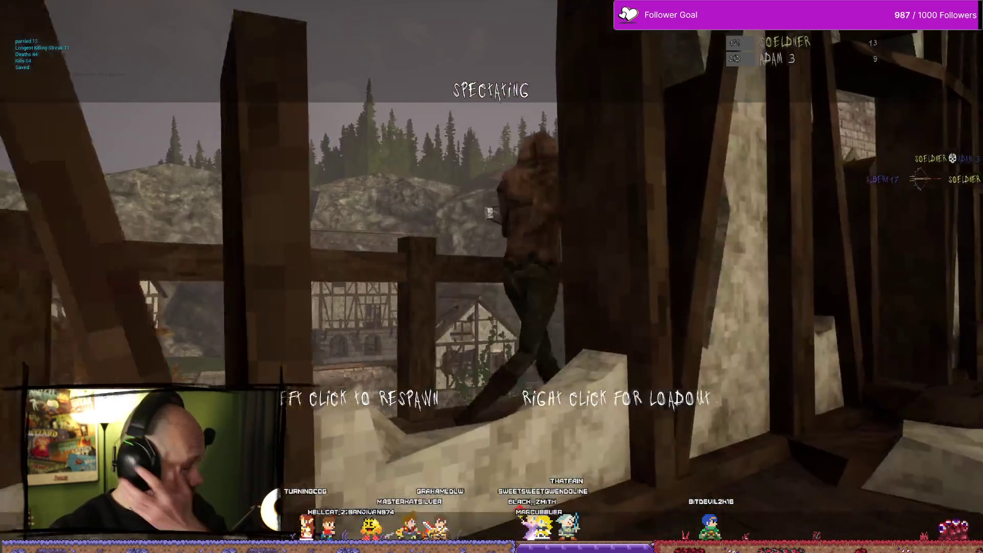
pyautogui.click(491, 276)
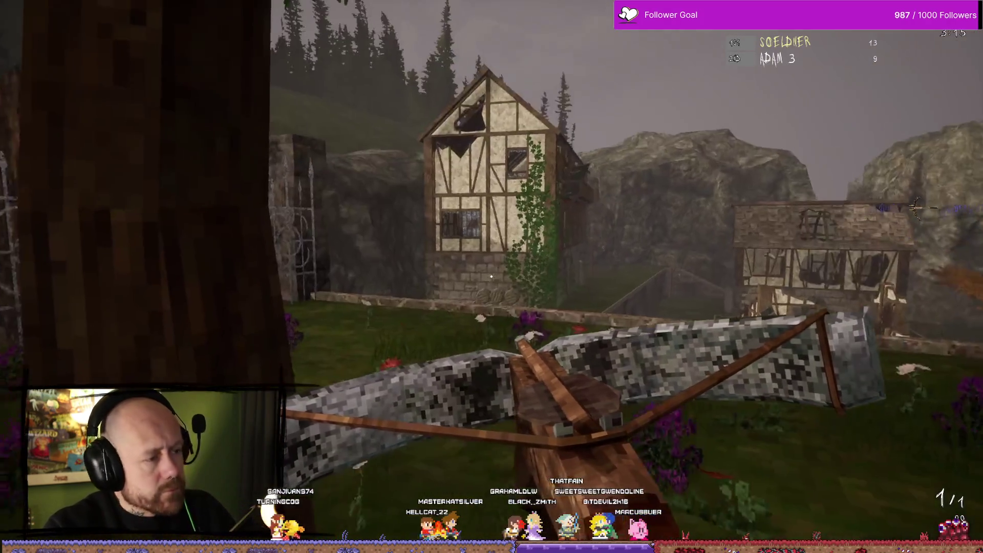
pyautogui.press('w')
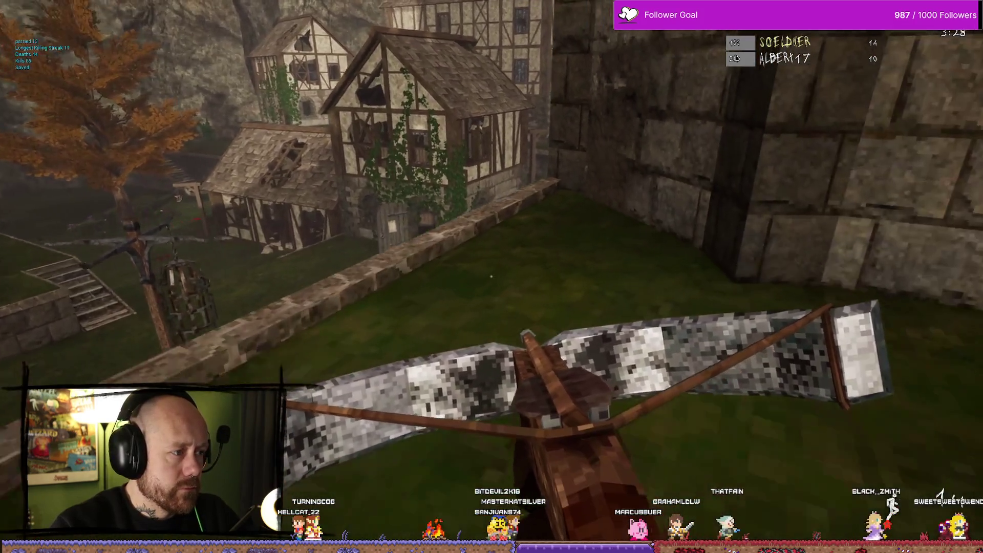
pyautogui.press('w')
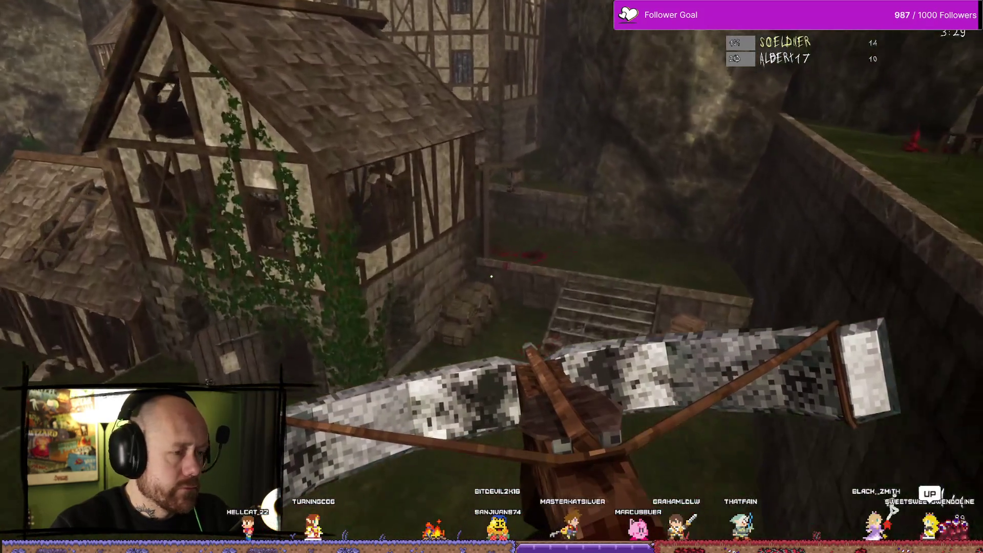
pyautogui.press('Escape')
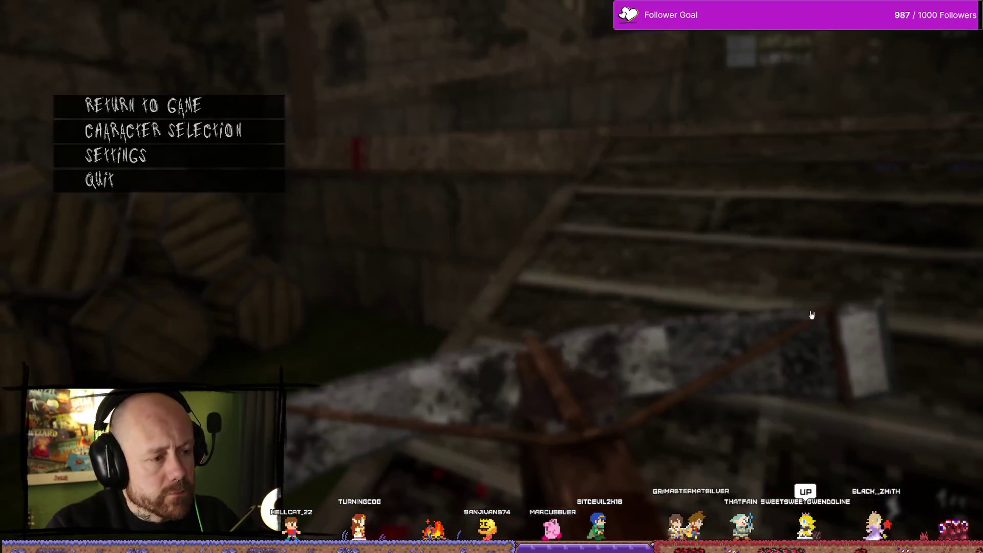
# Step: Quit the deathmatch with Quit > Yes, then back out of the Singleplayer setup
pyautogui.click(97, 180)
pyautogui.click(412, 340)
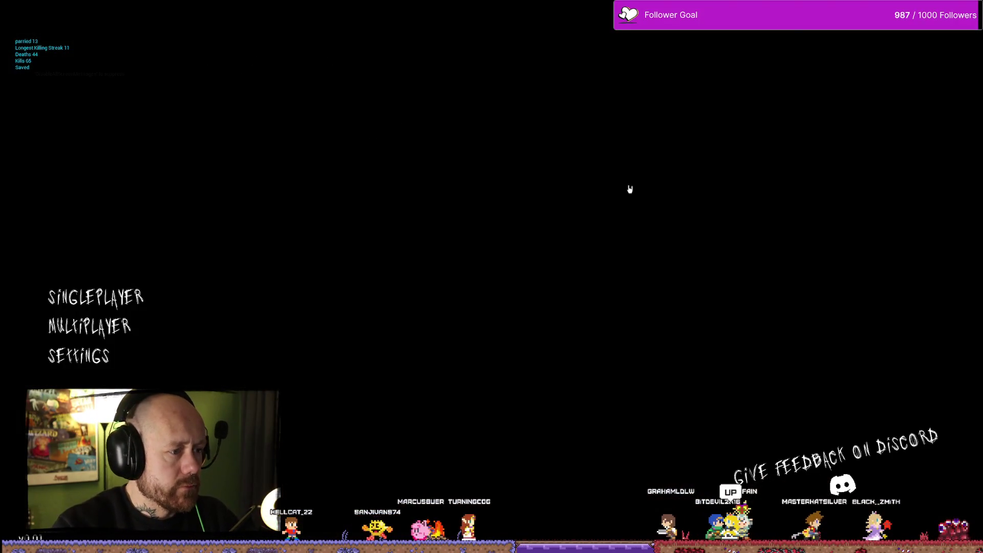
pyautogui.click(126, 299)
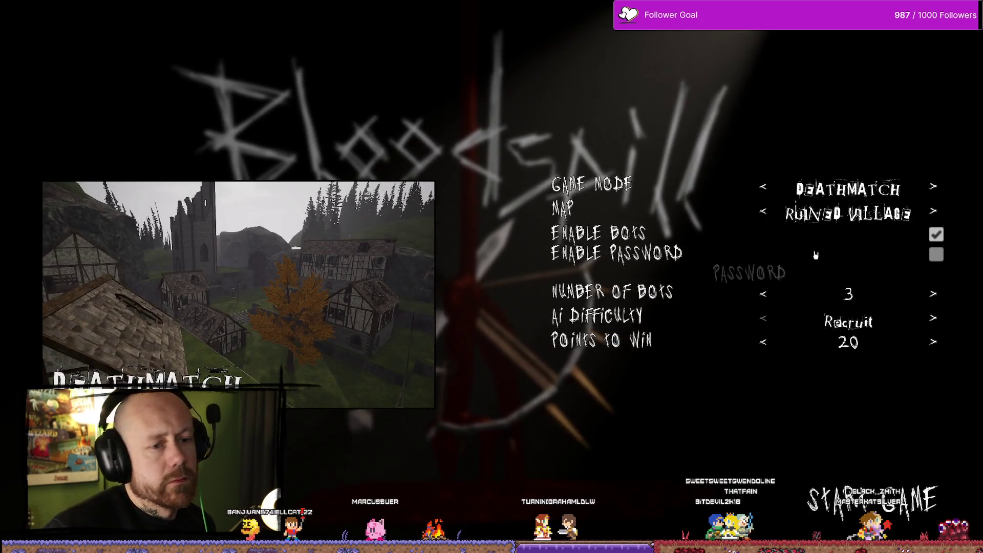
pyautogui.press('Escape')
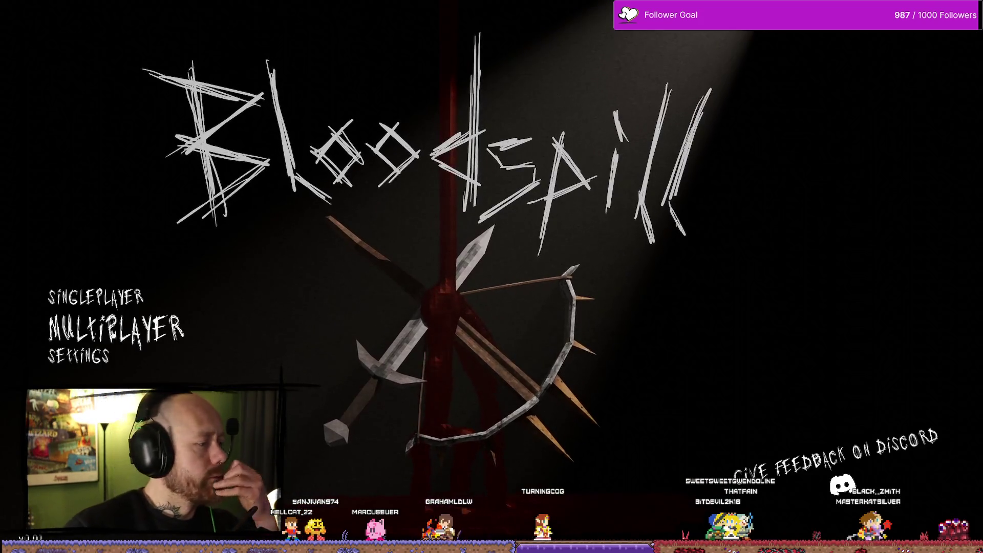
# Step: Join the listed server via Multiplayer > Join Game and deploy with the Crossbow and Knife loadout
pyautogui.press('Return')
pyautogui.press('Down')
pyautogui.press('Return')
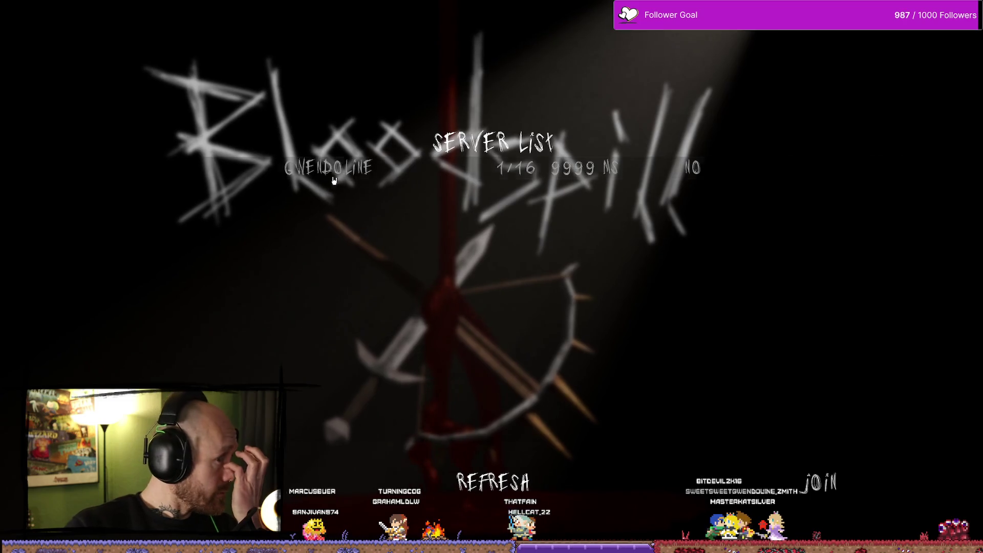
pyautogui.click(821, 489)
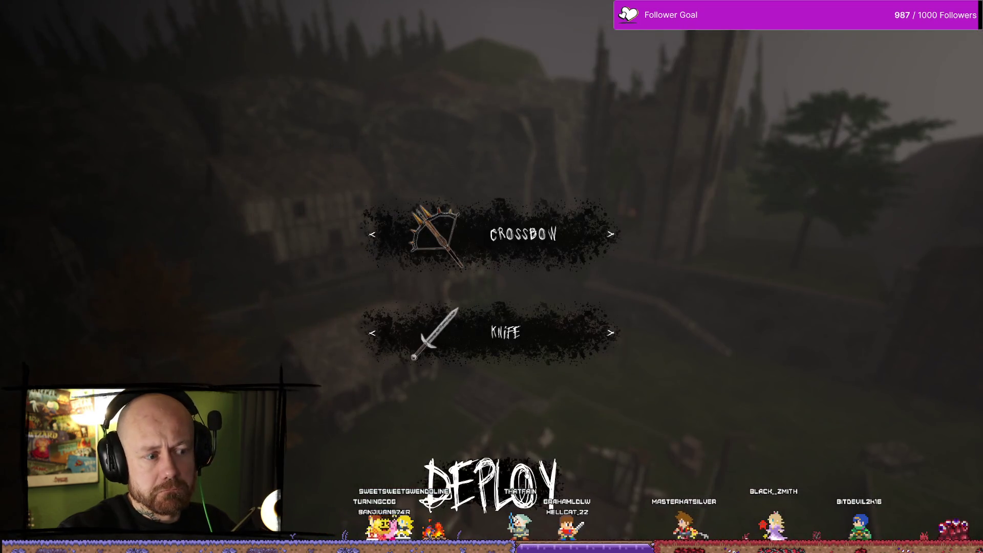
pyautogui.click(551, 505)
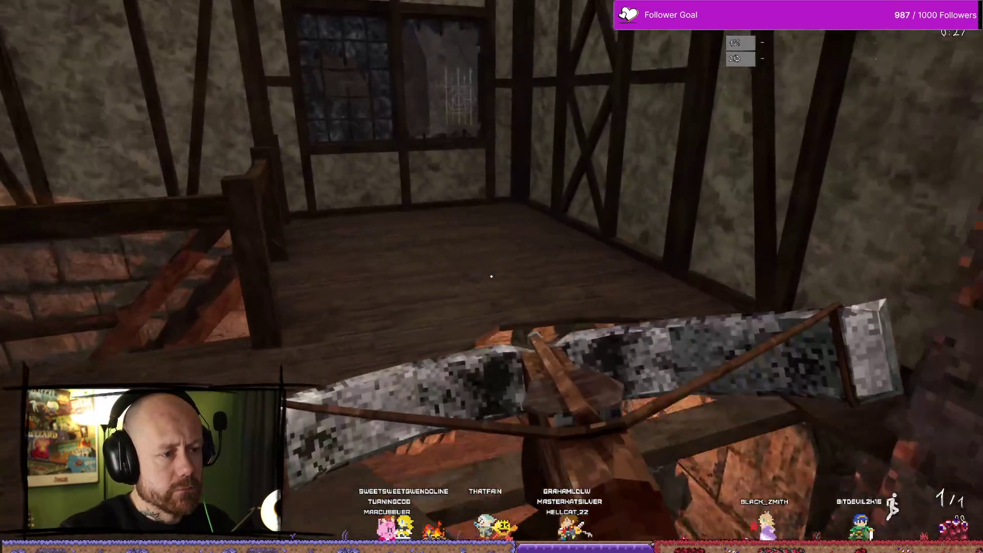
# Step: Leave the building into the village courtyard and shoot the hooded enemy with the crossbow
pyautogui.press('Tab')
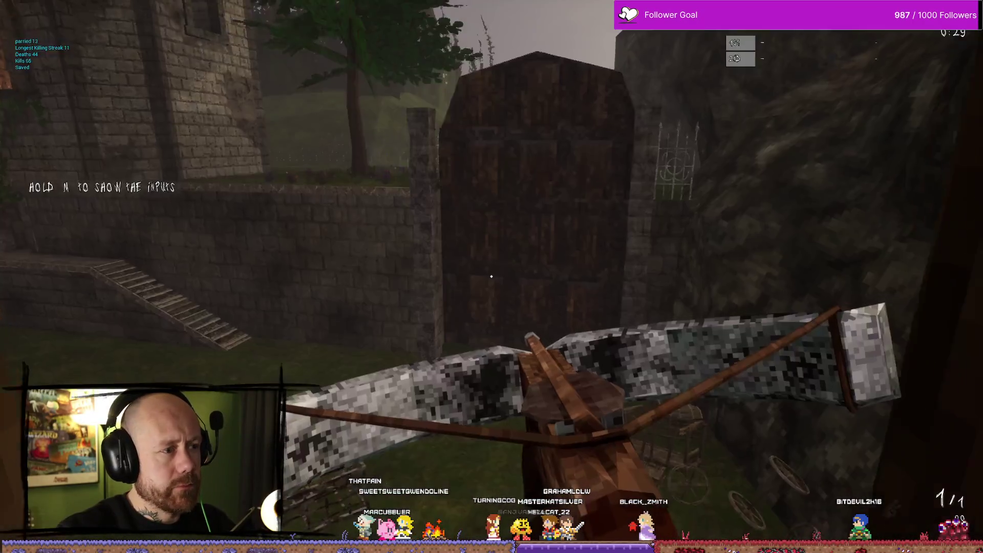
pyautogui.press('Tab')
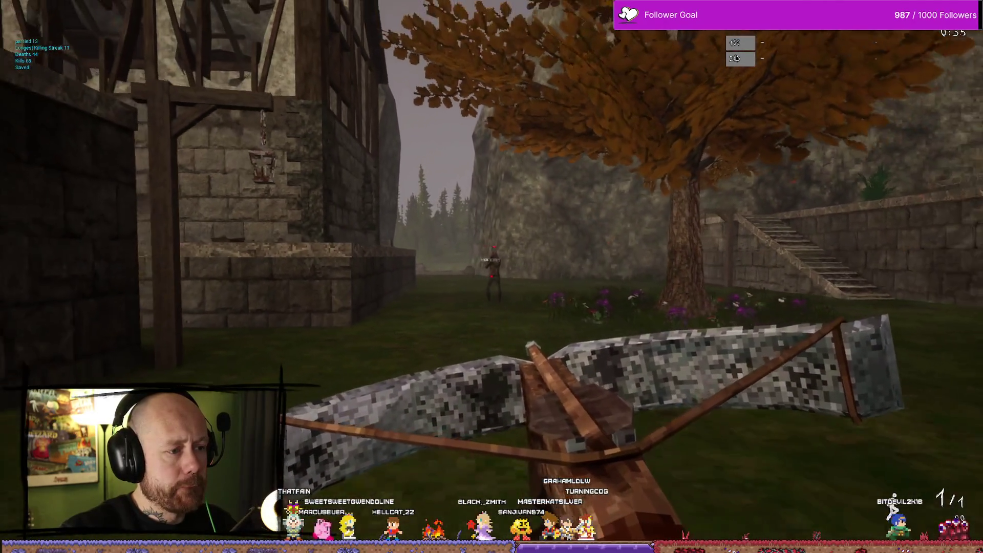
pyautogui.scroll(-1, 491, 277)
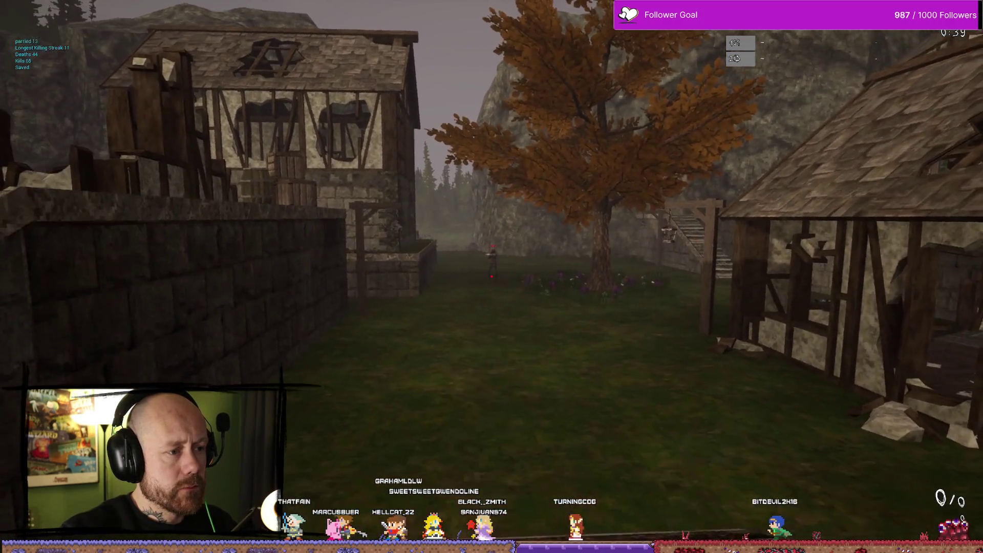
pyautogui.scroll(-1, 491, 277)
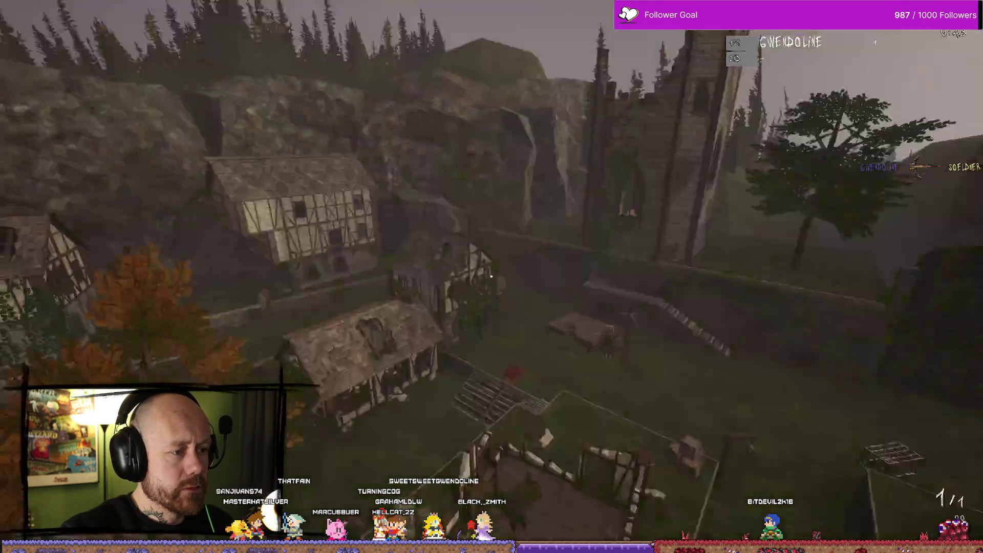
pyautogui.press('w')
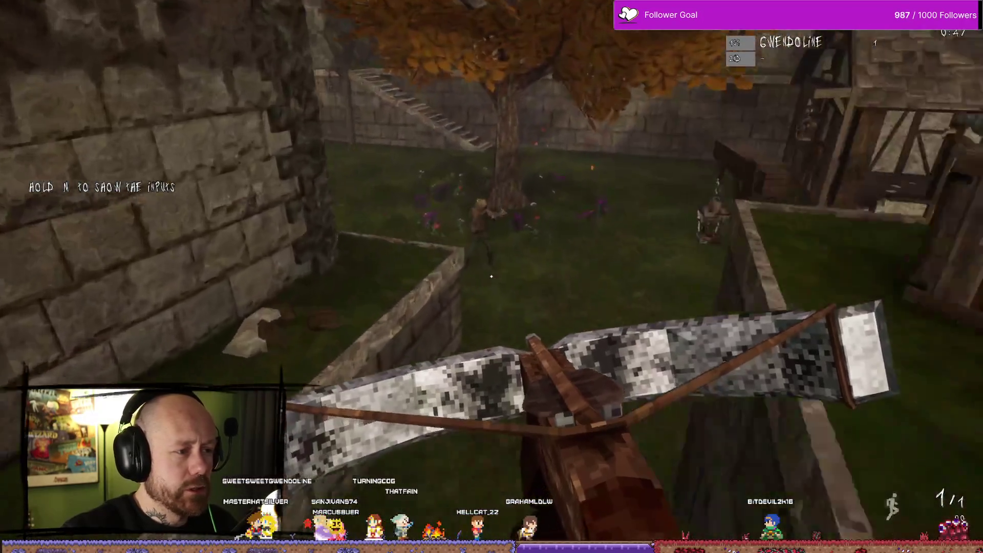
pyautogui.click(491, 276)
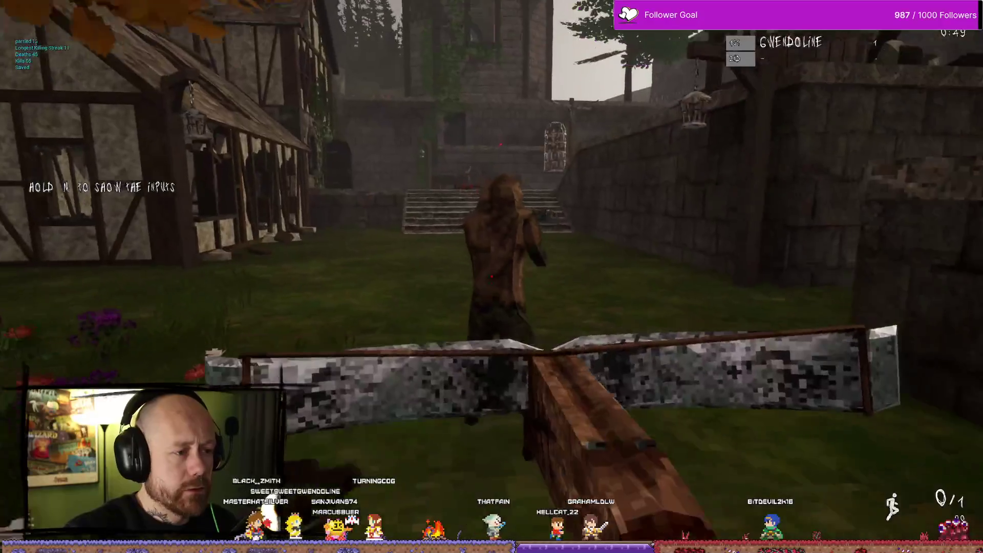
# Step: Reload, advance to the castle steps, and headshot the enemy on the stairs
pyautogui.press('r')
pyautogui.press('w')
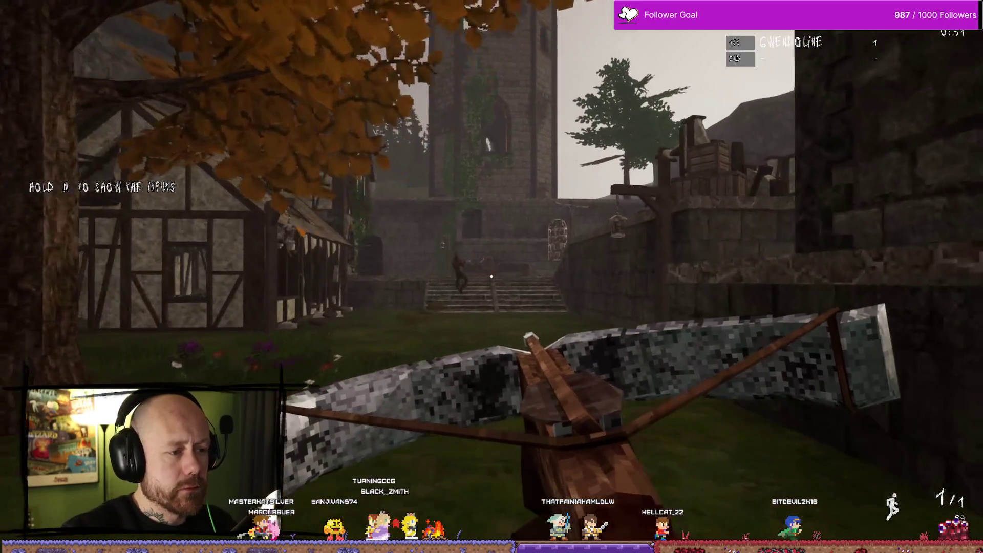
pyautogui.press('w')
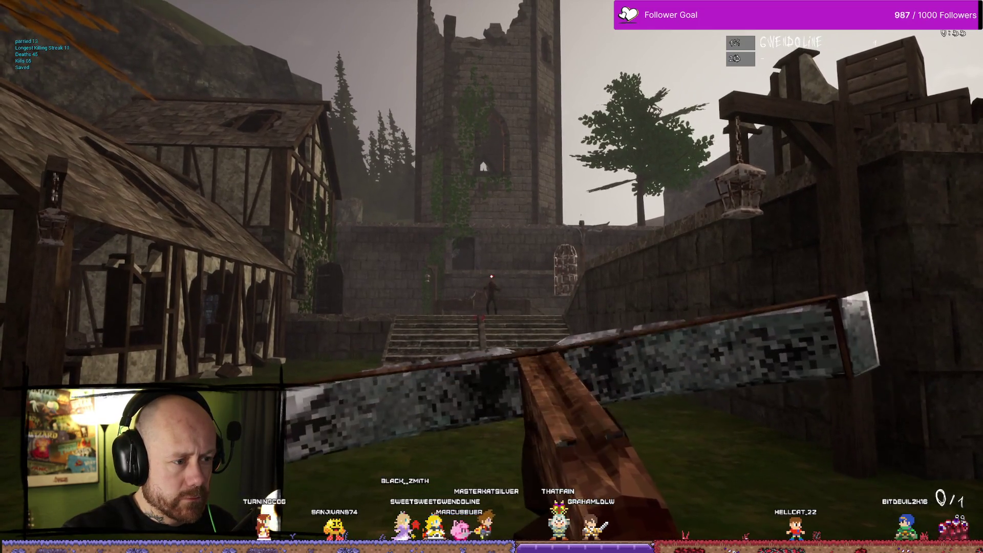
pyautogui.press('w')
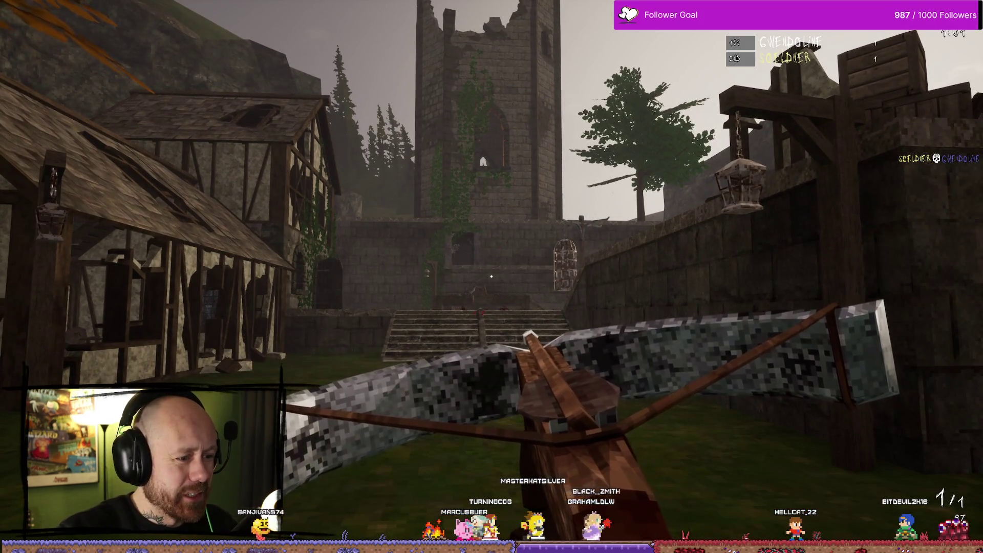
pyautogui.press('w')
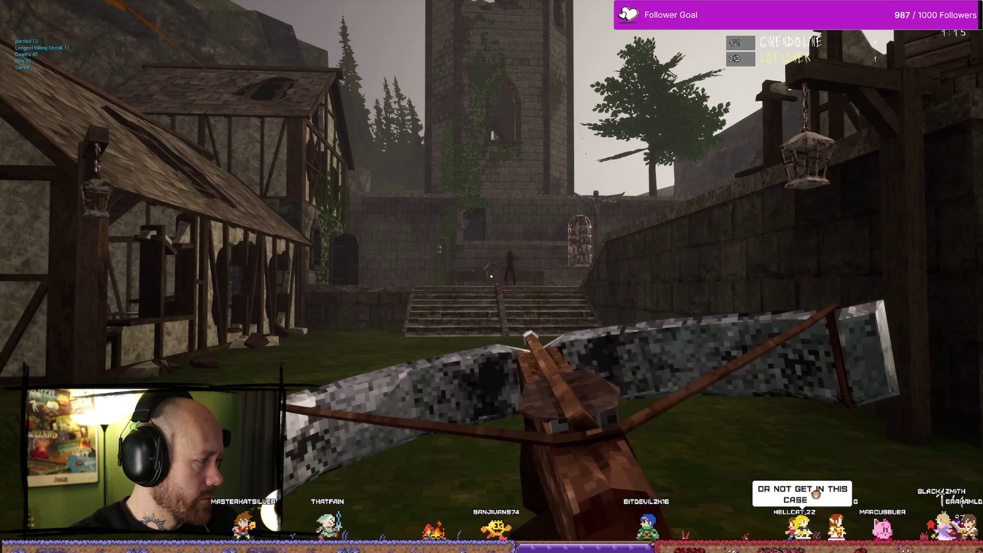
pyautogui.press('w')
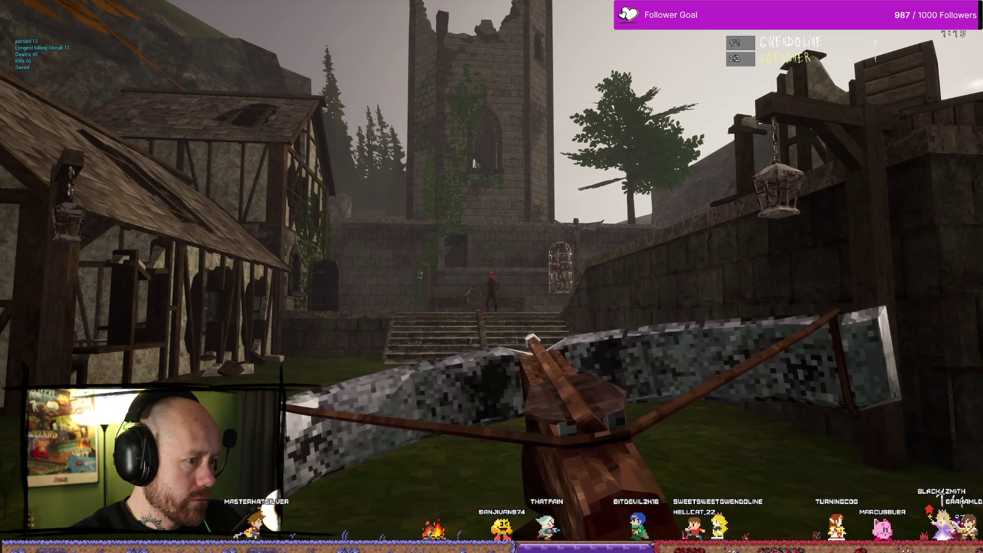
pyautogui.click(492, 277)
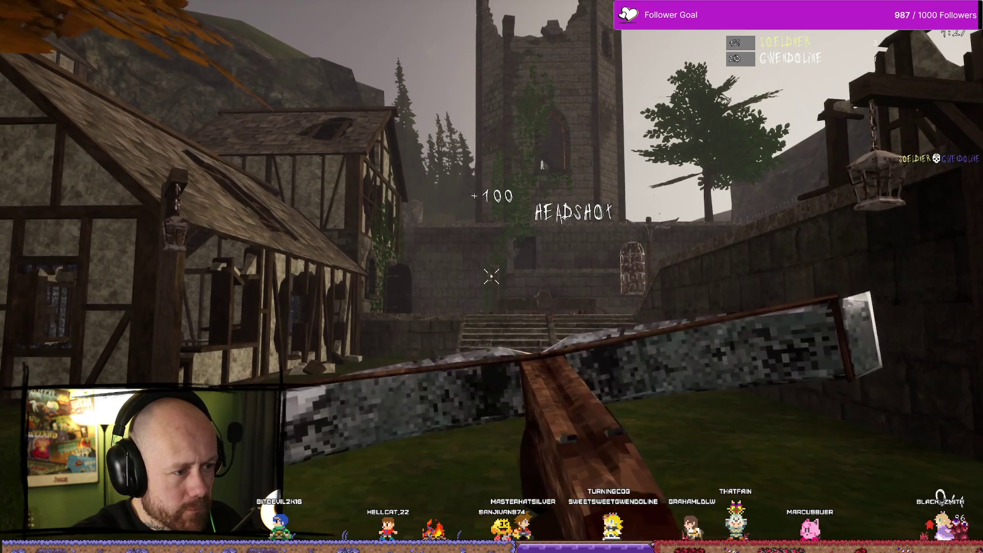
# Step: Climb the stairs, come back down, and shoot the distant enemy with the crossbow
pyautogui.press('w')
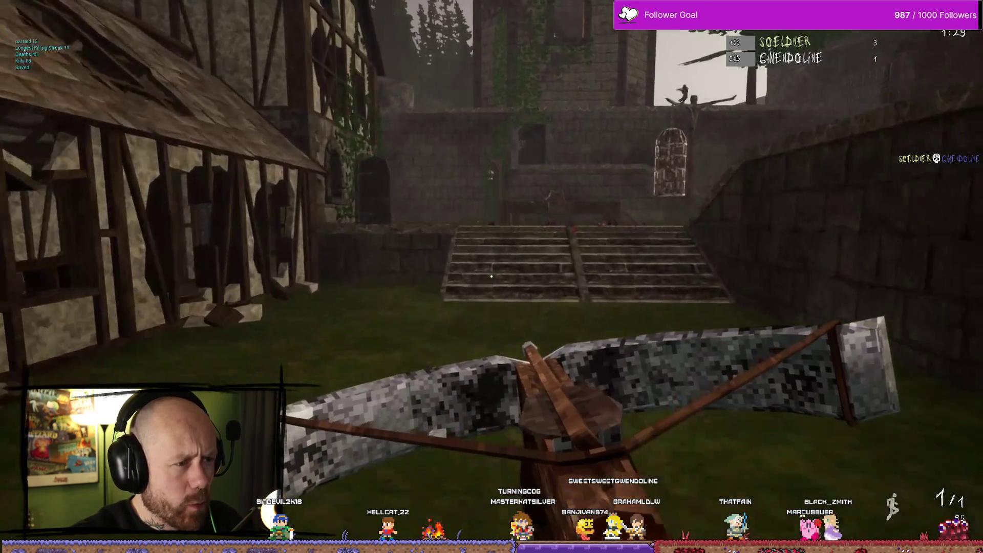
pyautogui.press('w')
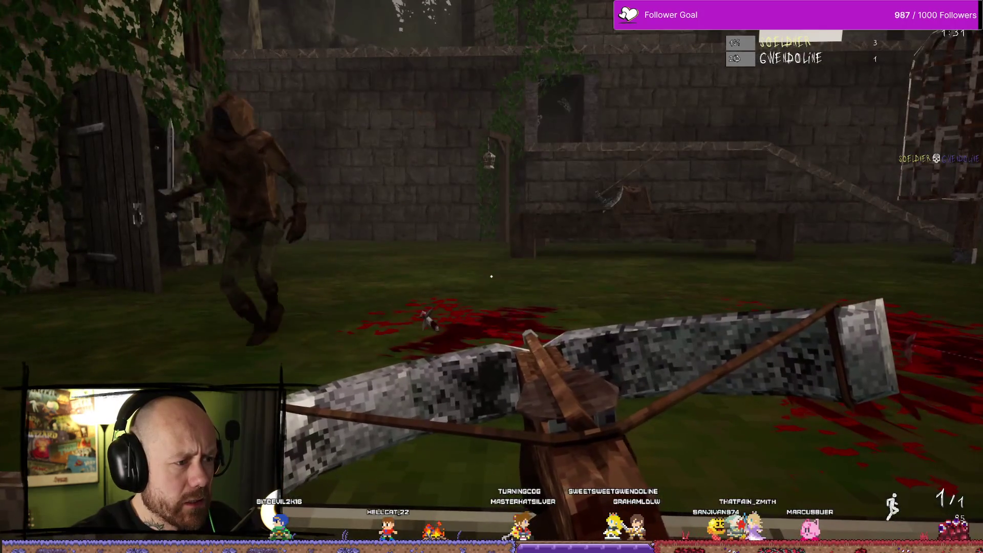
pyautogui.press('w')
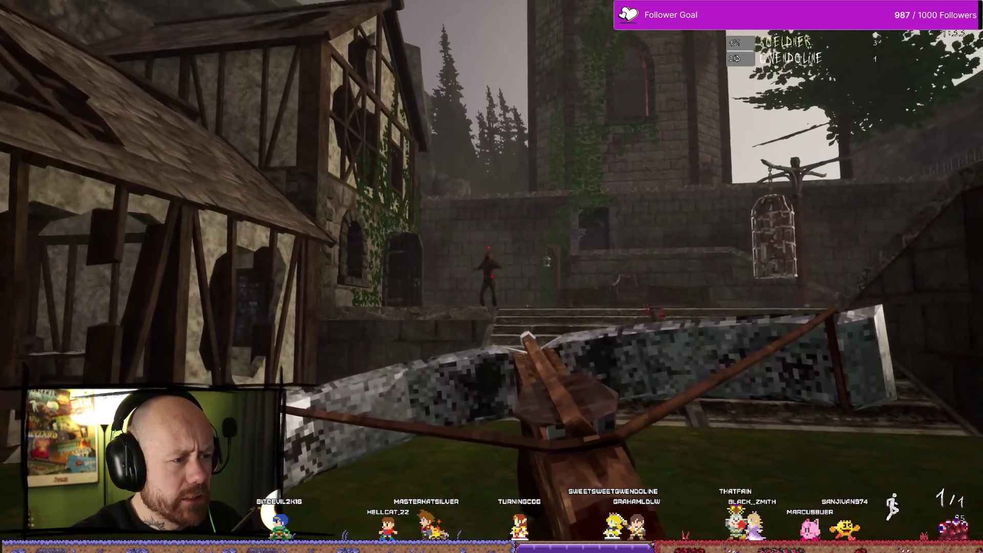
pyautogui.press('w')
pyautogui.click(492, 276)
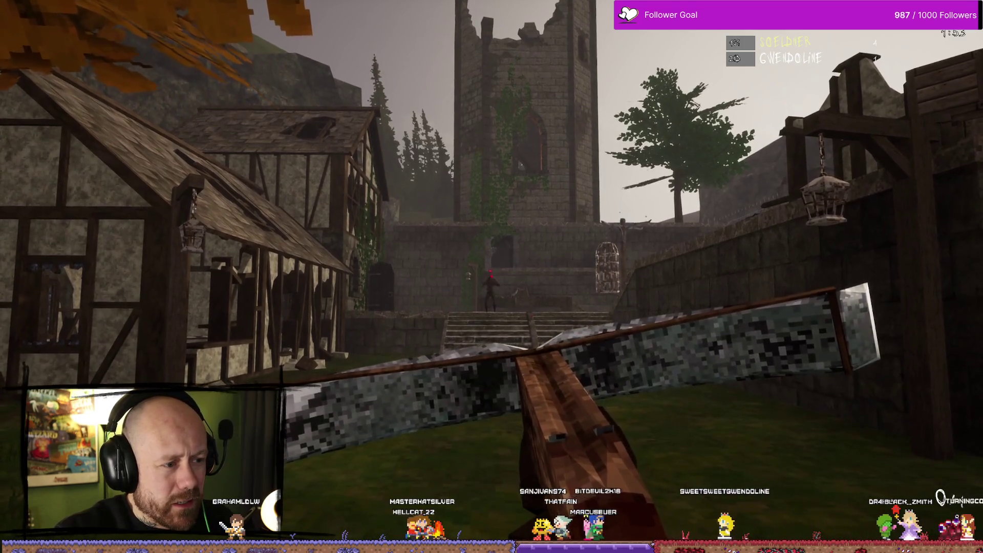
# Step: Aim down sights, fire a bolt at the enemy, then reload while moving toward the castle steps
pyautogui.rightClick(491, 276)
pyautogui.rightClick(491, 277)
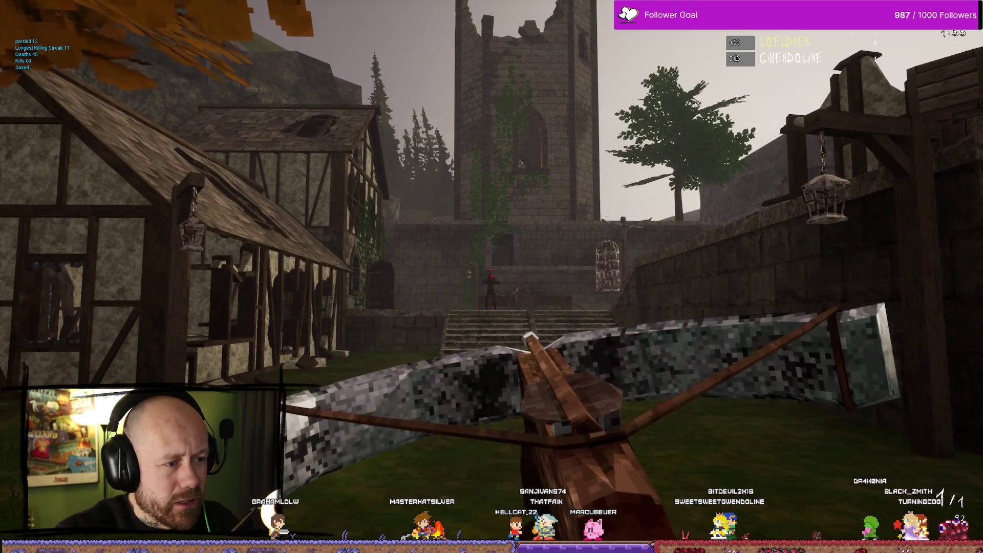
pyautogui.click(492, 276)
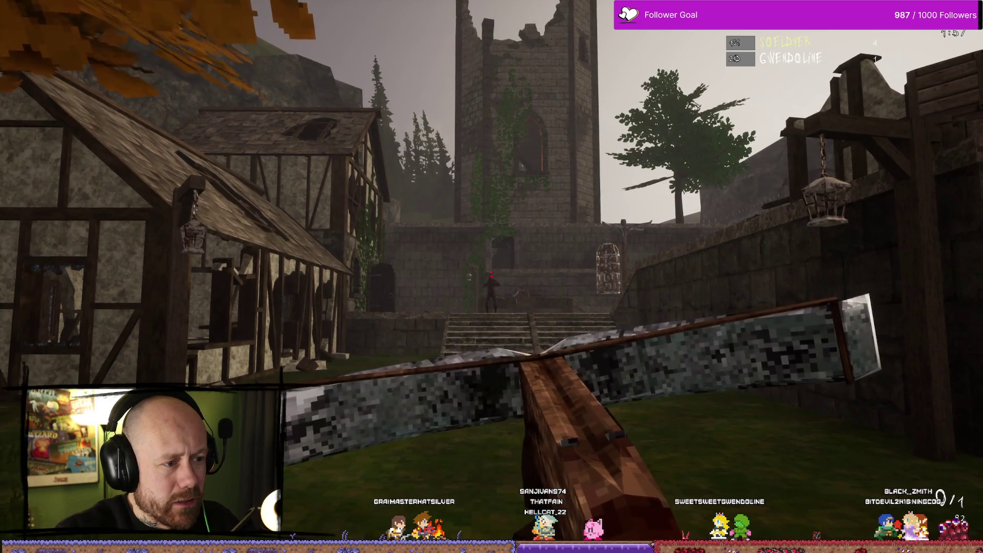
pyautogui.press('w')
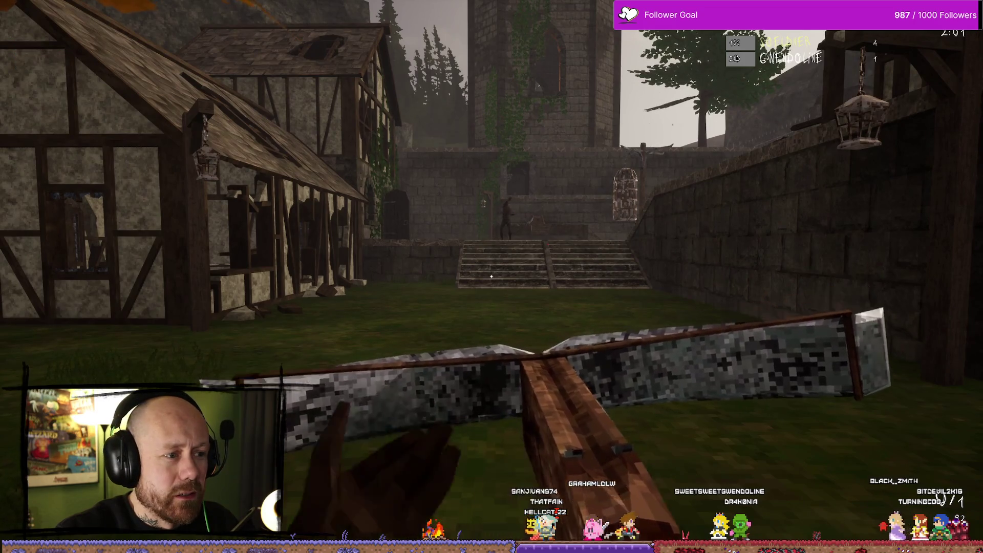
pyautogui.press('w')
pyautogui.press('r')
pyautogui.press('w')
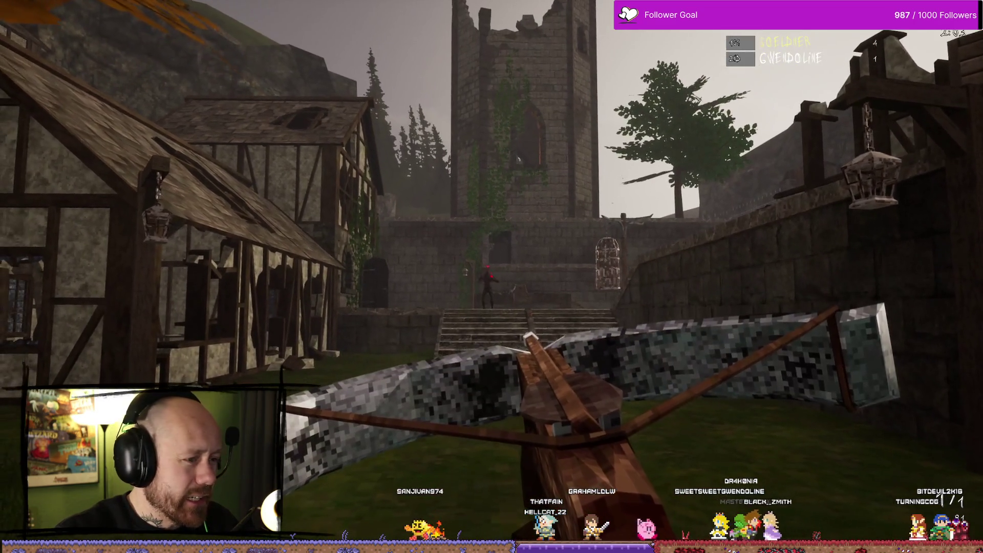
# Step: Aim at the enemy on the steps and land a headshot kill, then back away from the stairs
pyautogui.rightClick(492, 271)
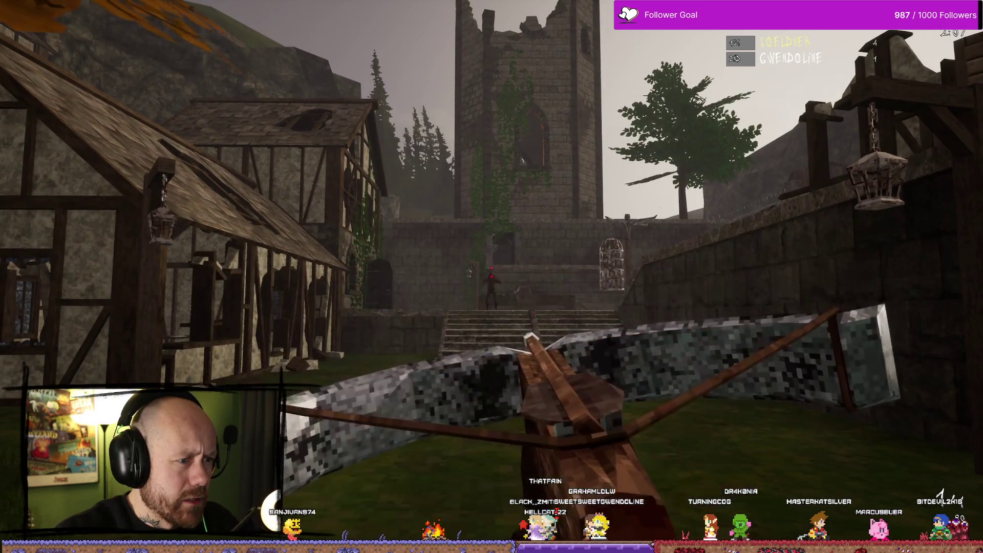
pyautogui.click(491, 276)
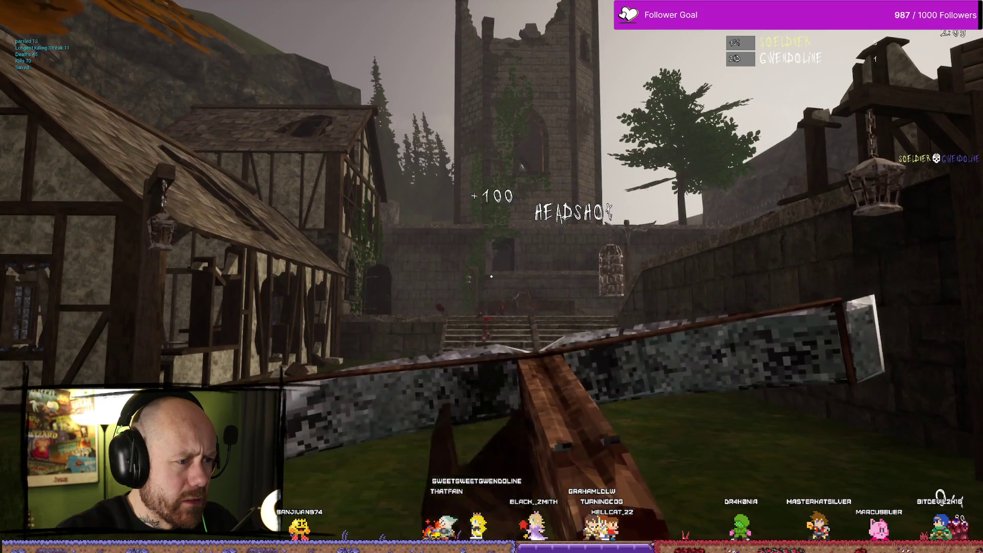
pyautogui.press('w')
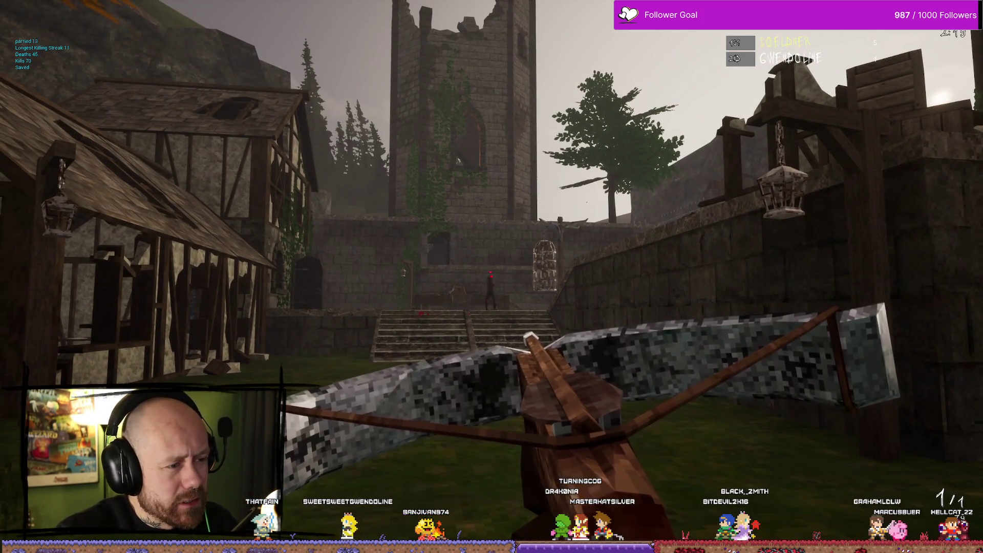
pyautogui.click(491, 276)
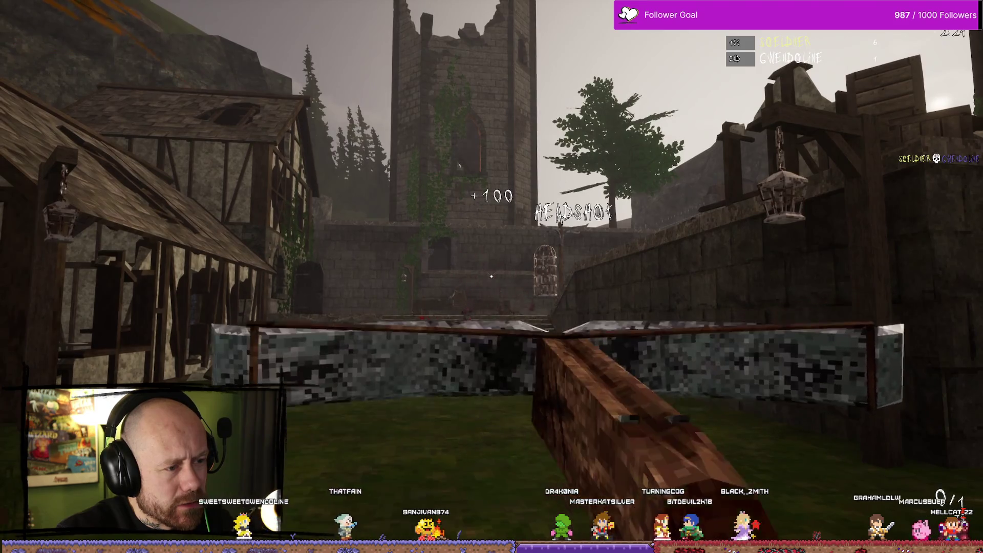
pyautogui.press('s')
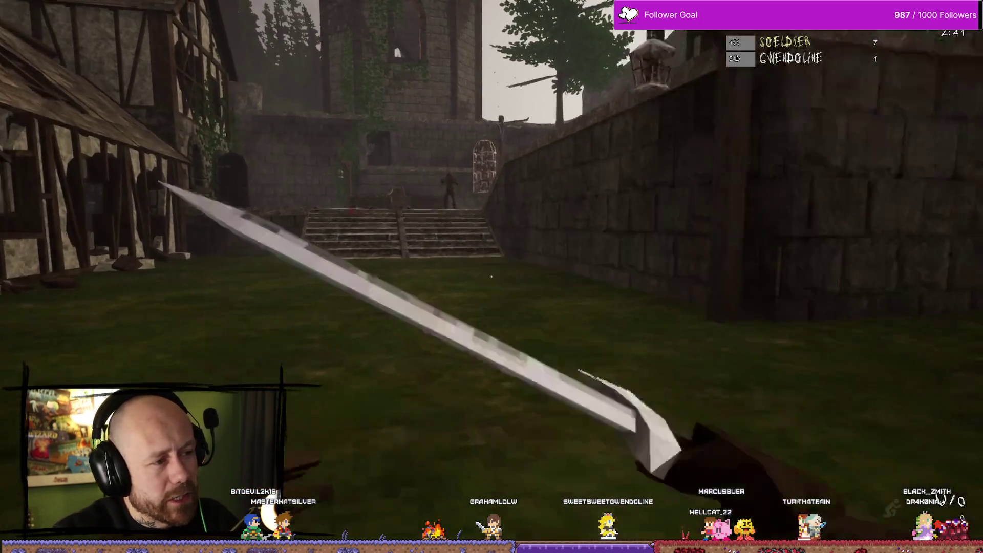
# Step: Rush up the stairs for a close-range kill, switch back to the crossbow, and fire from the courtyard
pyautogui.press('w')
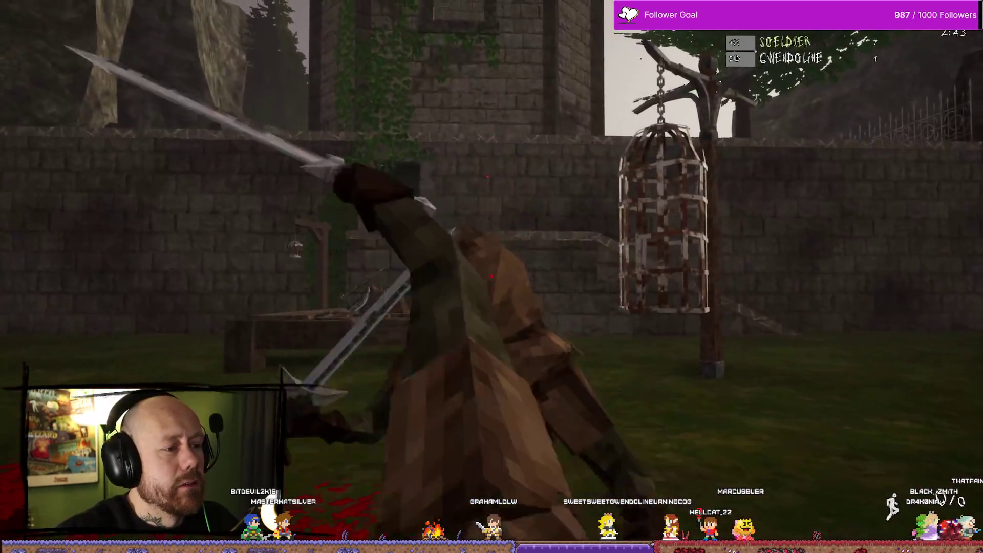
pyautogui.click(490, 276)
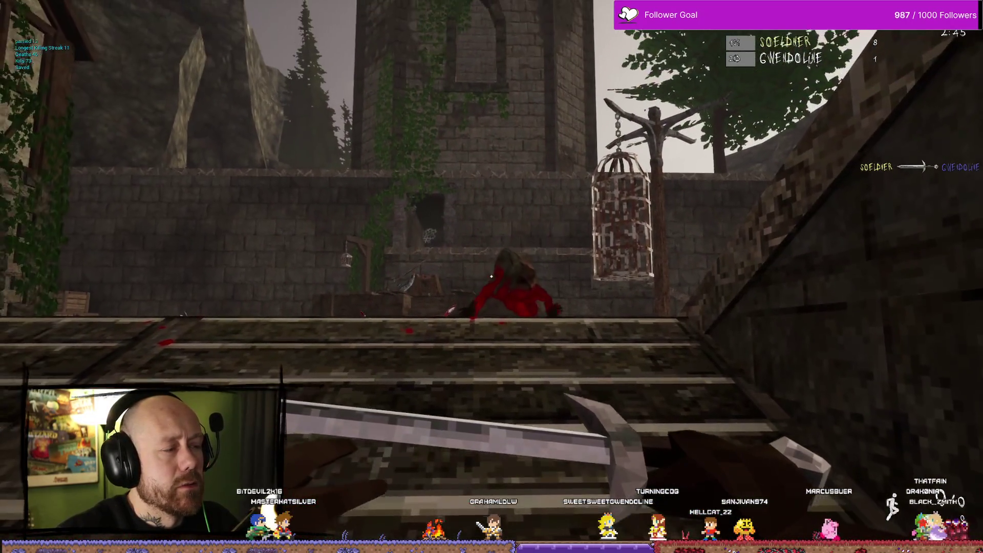
pyautogui.press('s')
pyautogui.press('2')
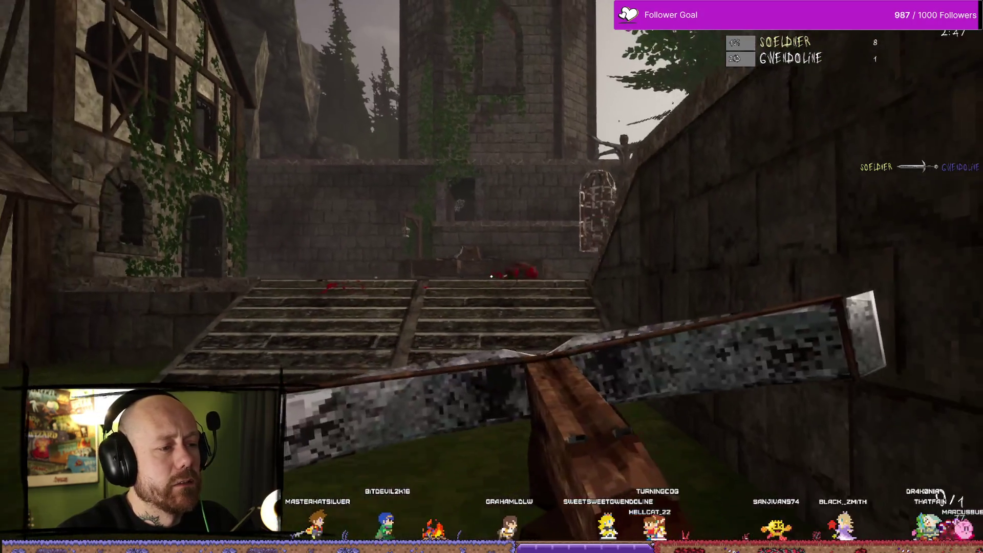
pyautogui.press('s')
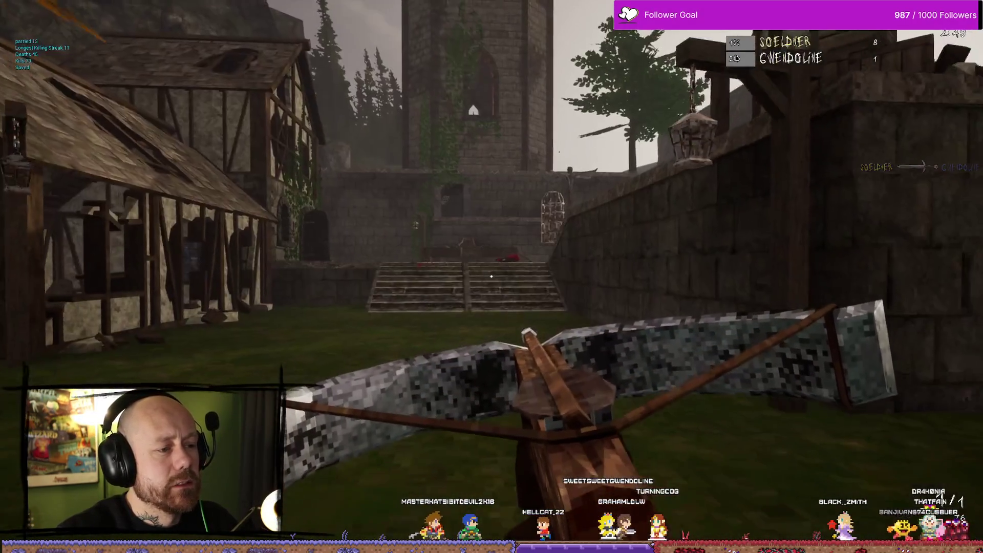
pyautogui.press('w')
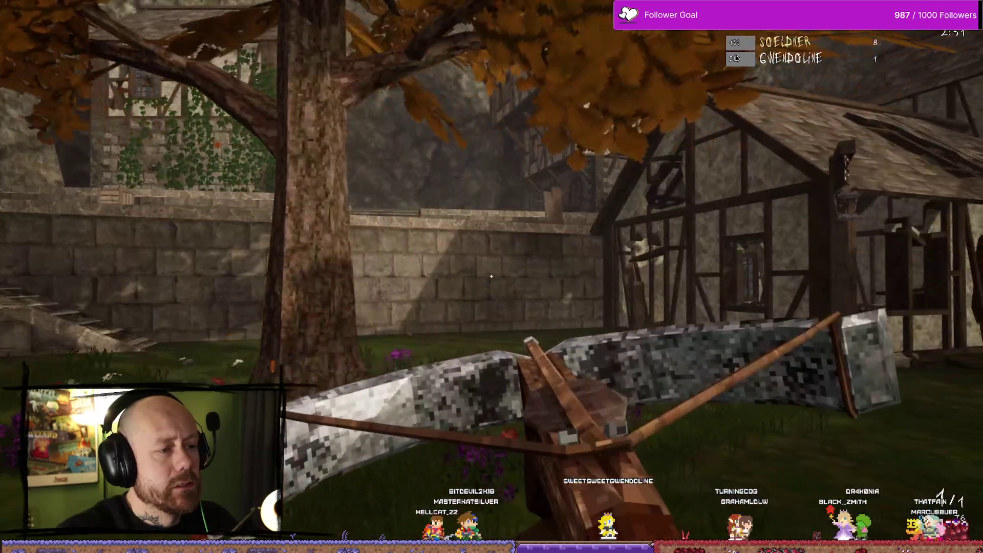
pyautogui.press('d')
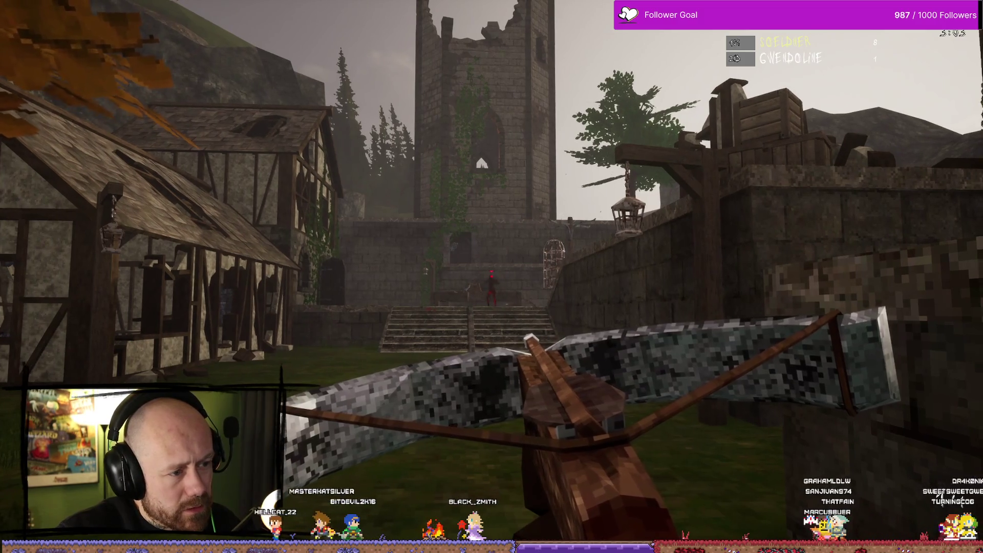
pyautogui.click(491, 276)
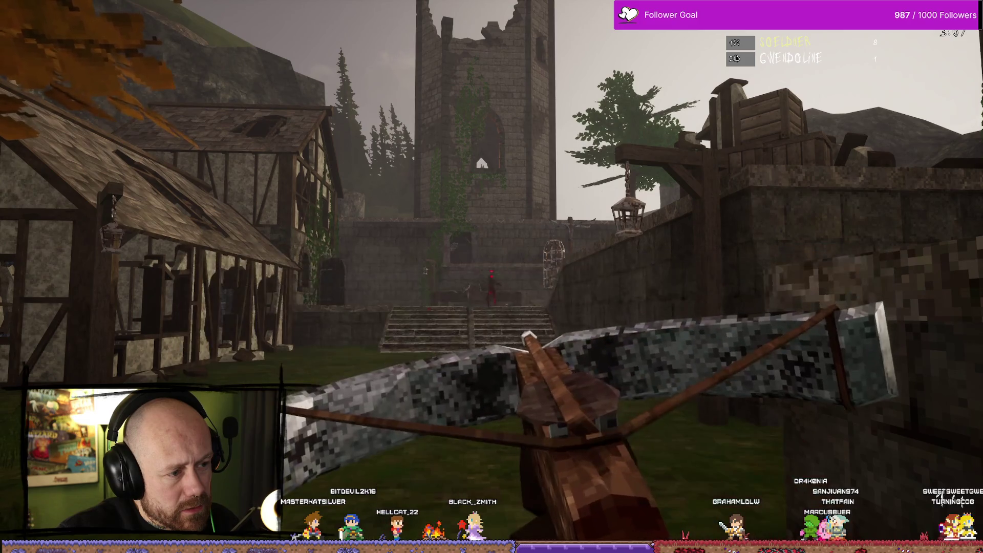
# Step: Switch to the sword, kill the hooded enemy, then return to the crossbow and reload
pyautogui.press('1')
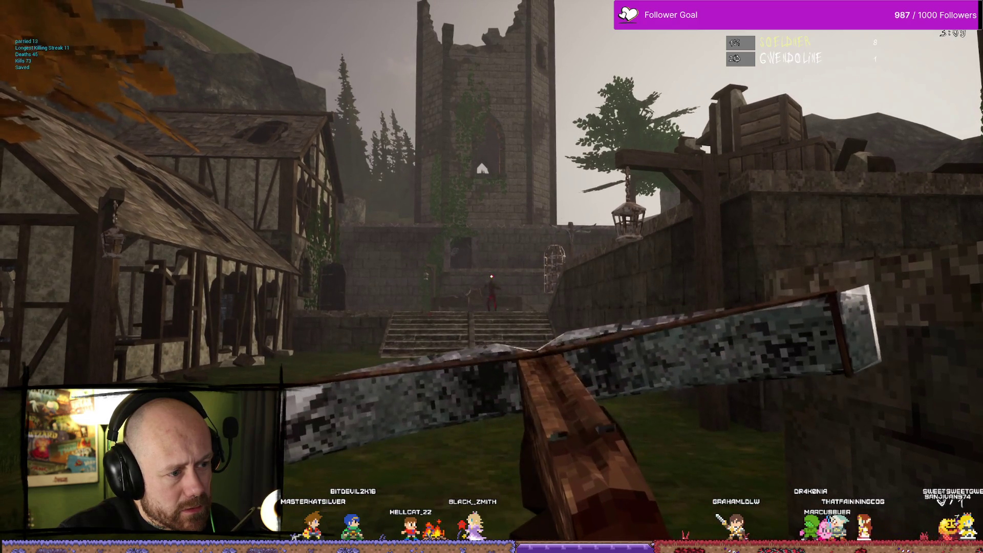
pyautogui.press('w')
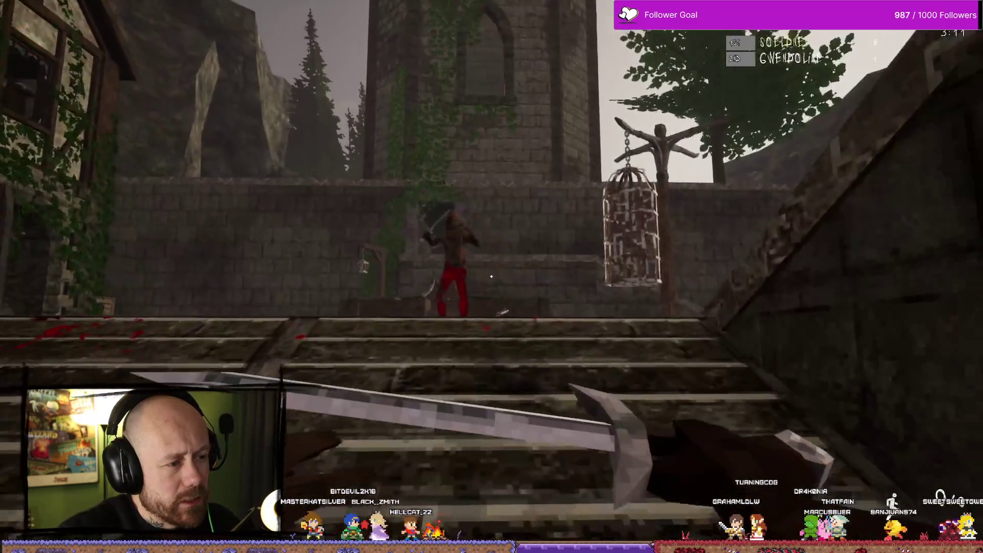
pyautogui.click(491, 276)
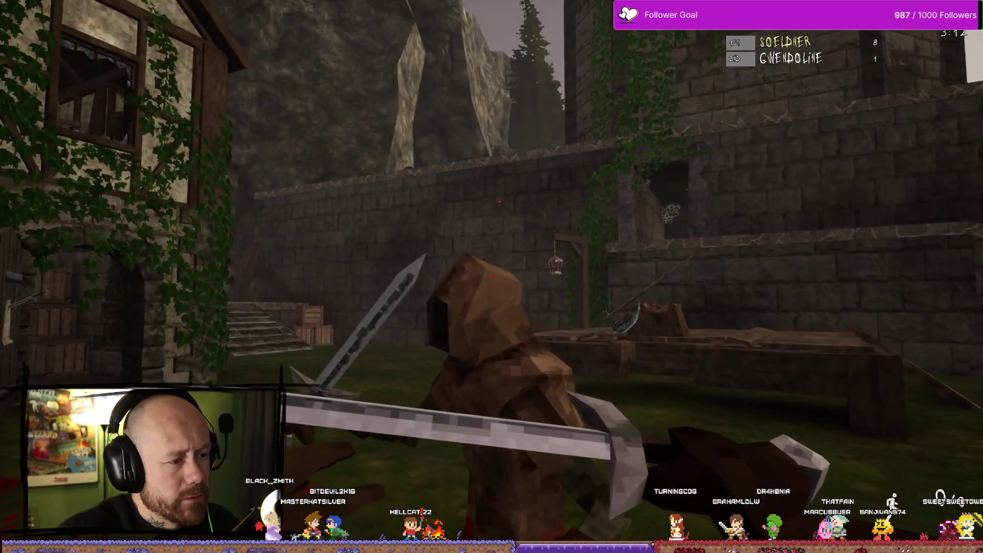
pyautogui.click(492, 277)
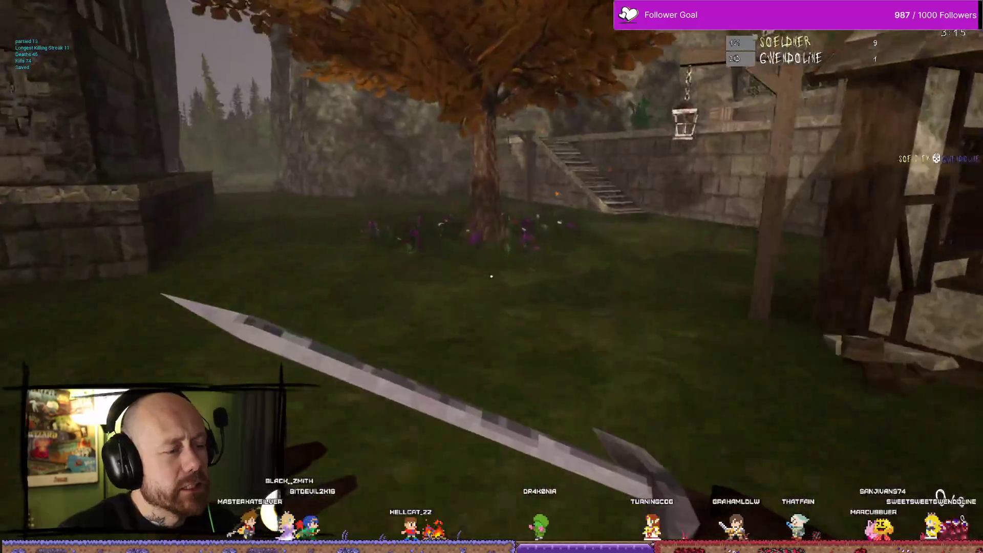
pyautogui.press('2')
pyautogui.press('s')
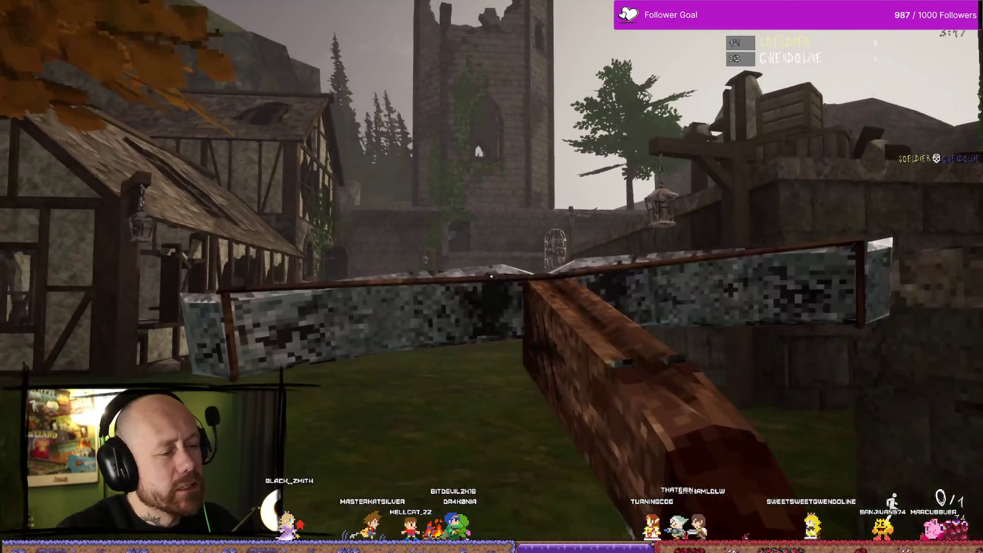
pyautogui.press('w')
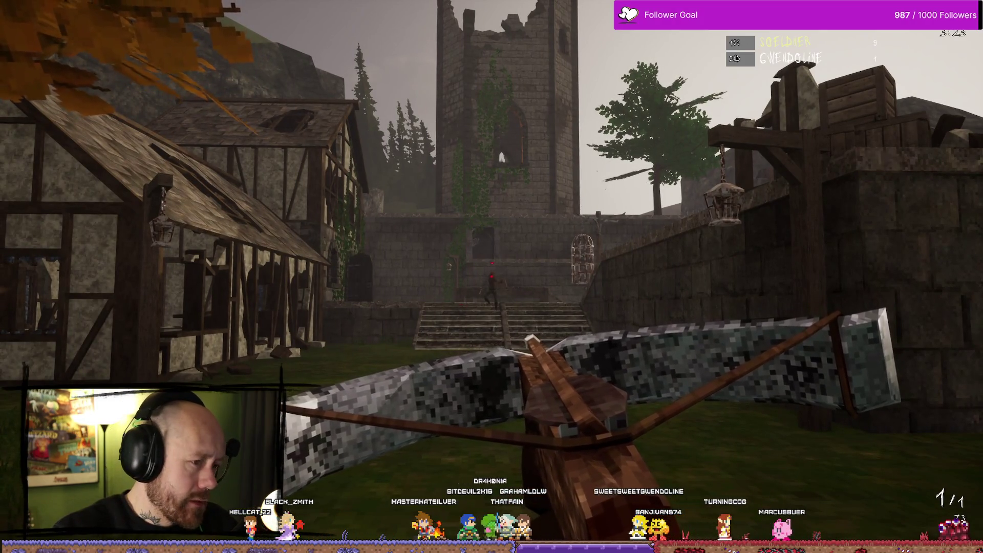
# Step: Fire three crossbow bolts for a headshot on the enemy at the stairs, then swing the melee weapon there
pyautogui.click(492, 276)
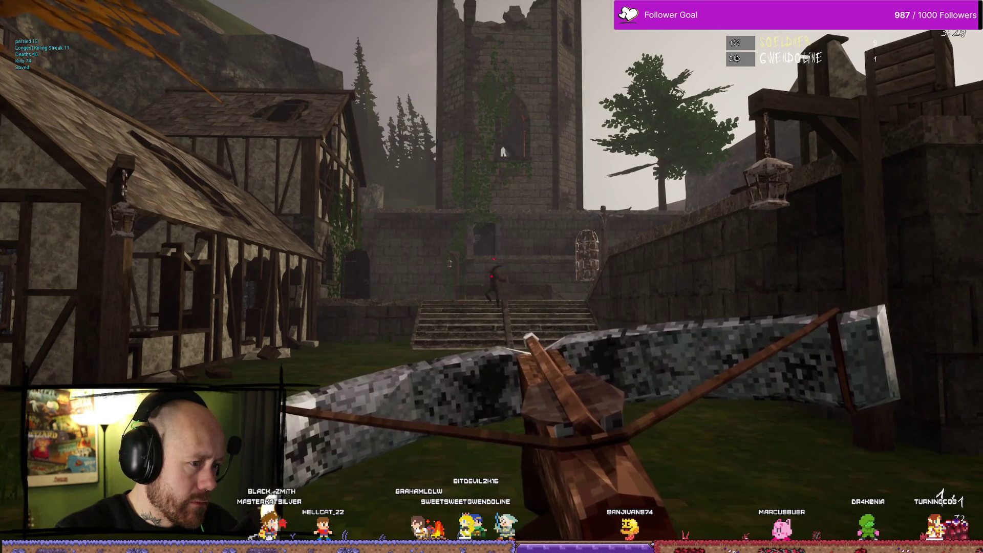
pyautogui.click(492, 276)
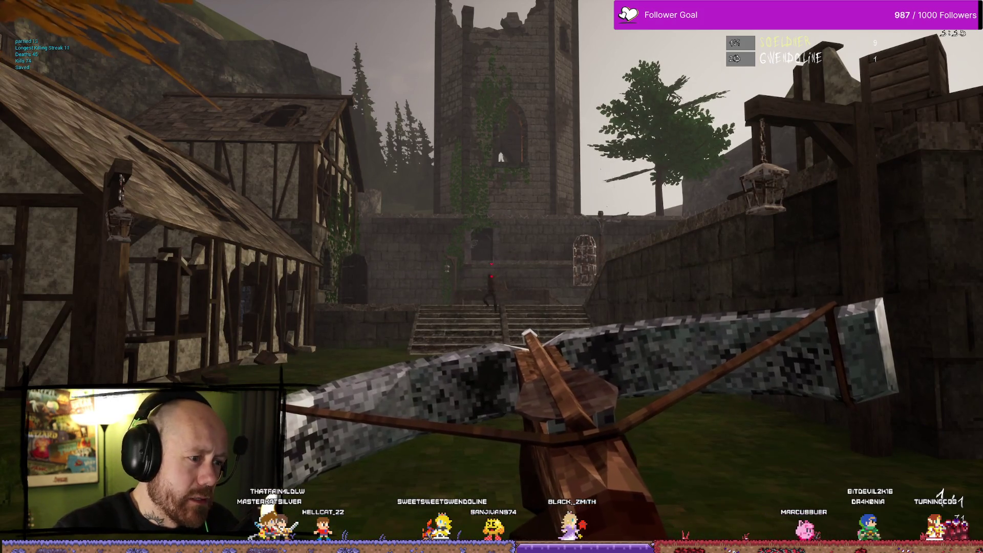
pyautogui.click(491, 276)
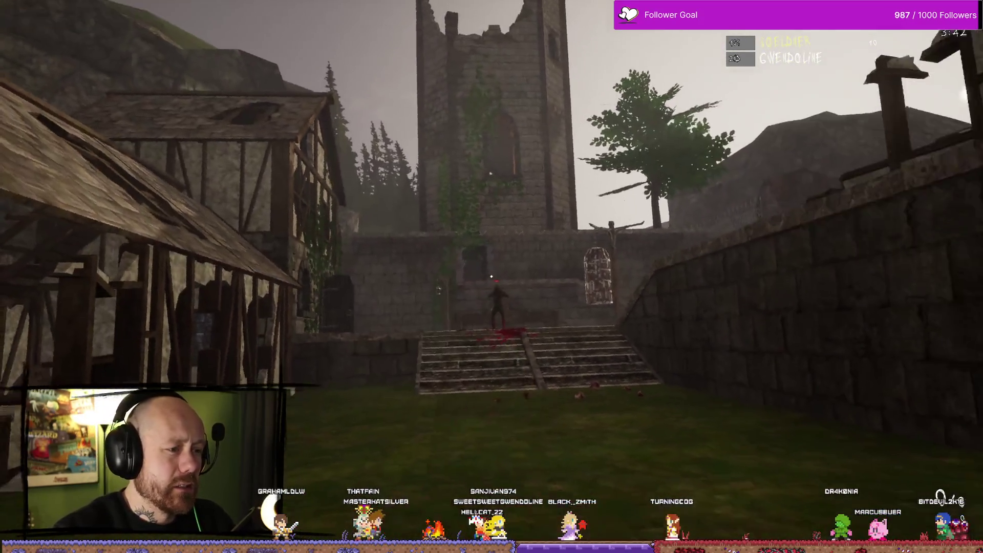
pyautogui.click(492, 277)
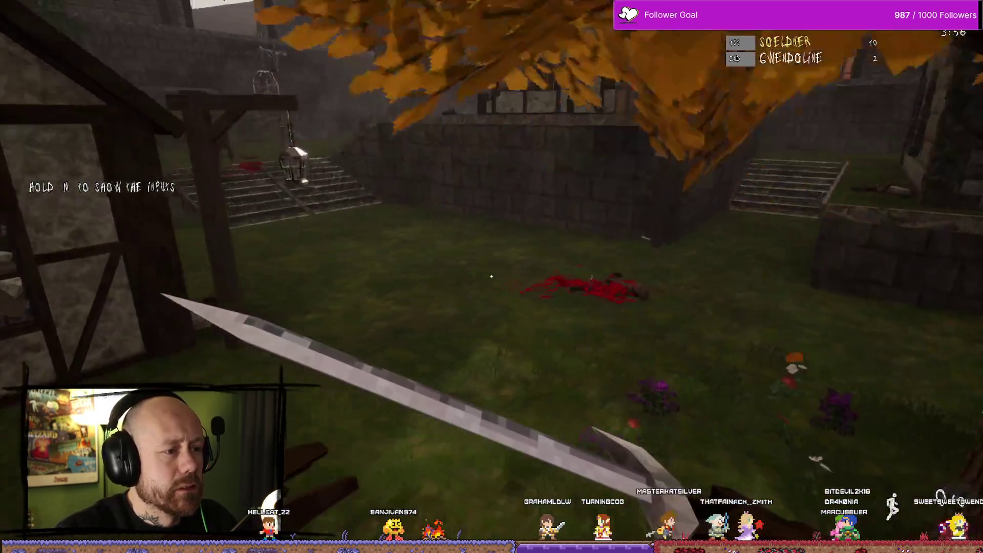
pyautogui.click(490, 276)
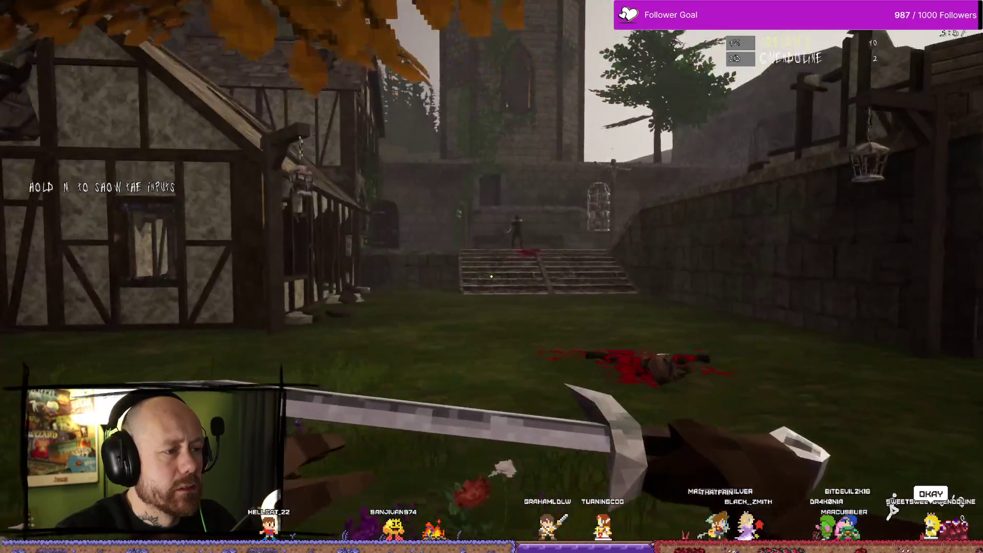
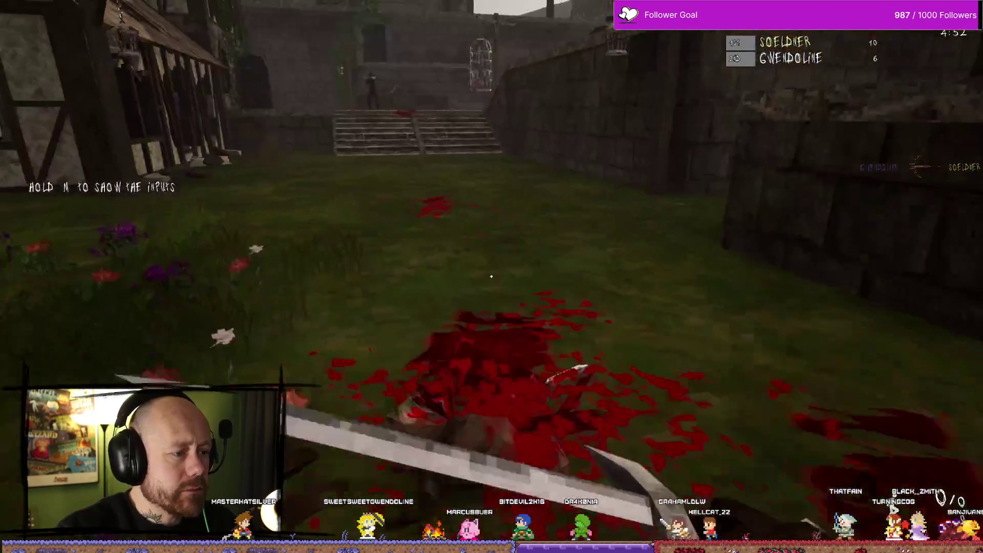
# Step: Quit the Bloodspill match, confirm Yes in the Leave Match prompt, and close the game
pyautogui.click(492, 276)
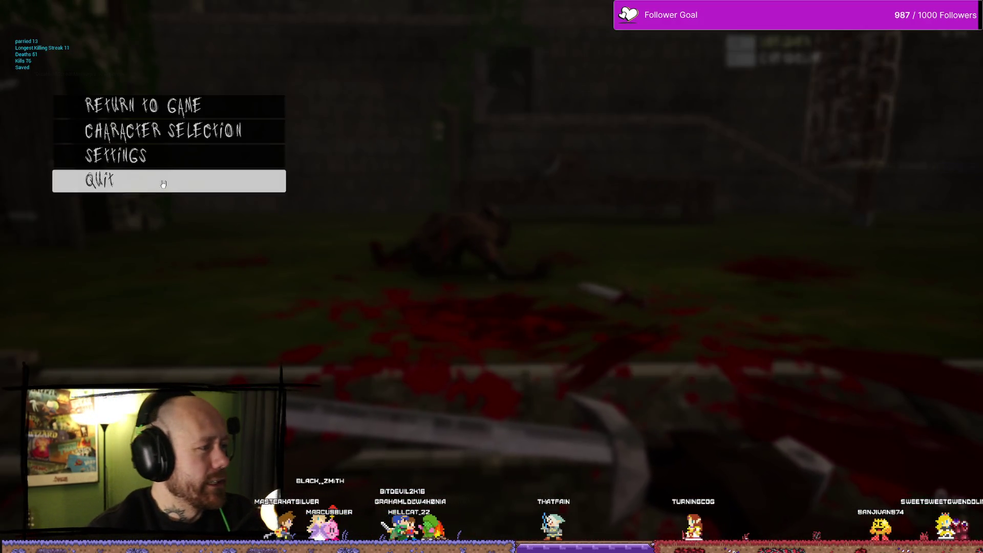
pyautogui.click(164, 180)
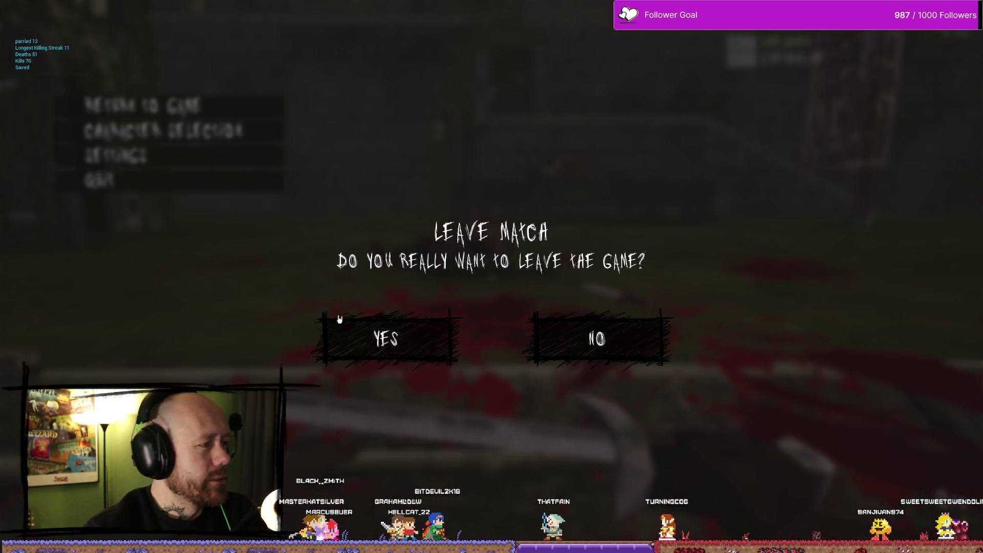
pyautogui.click(426, 361)
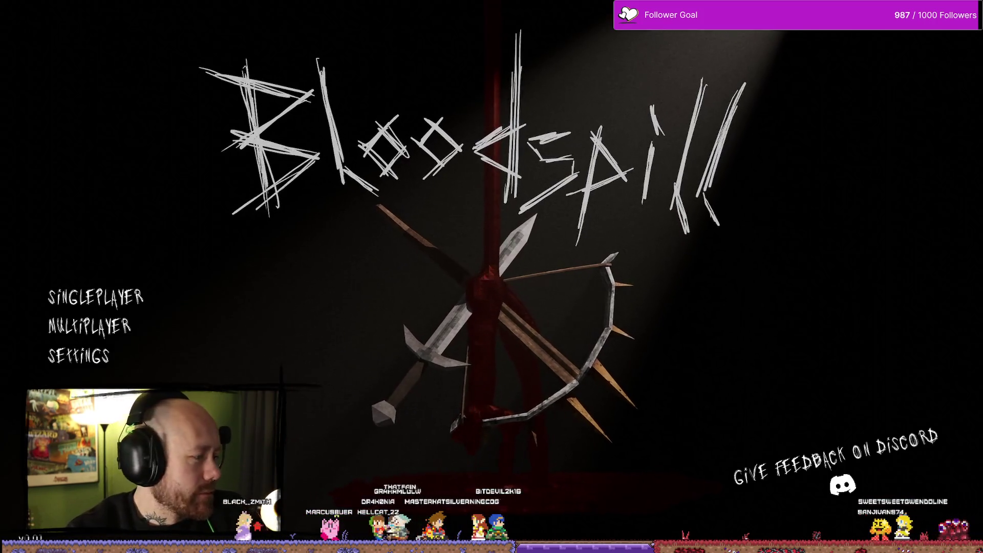
pyautogui.hotkey('alt', 'F4')
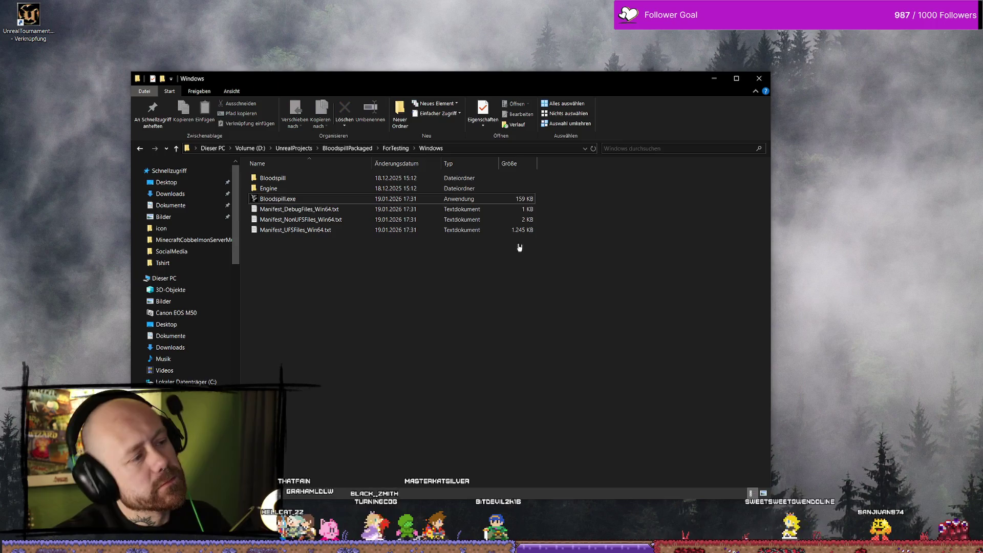
# Step: Back in Unreal Editor, search the Content Drawer for 'character' and open BP_PlayerCharacter
pyautogui.click(758, 78)
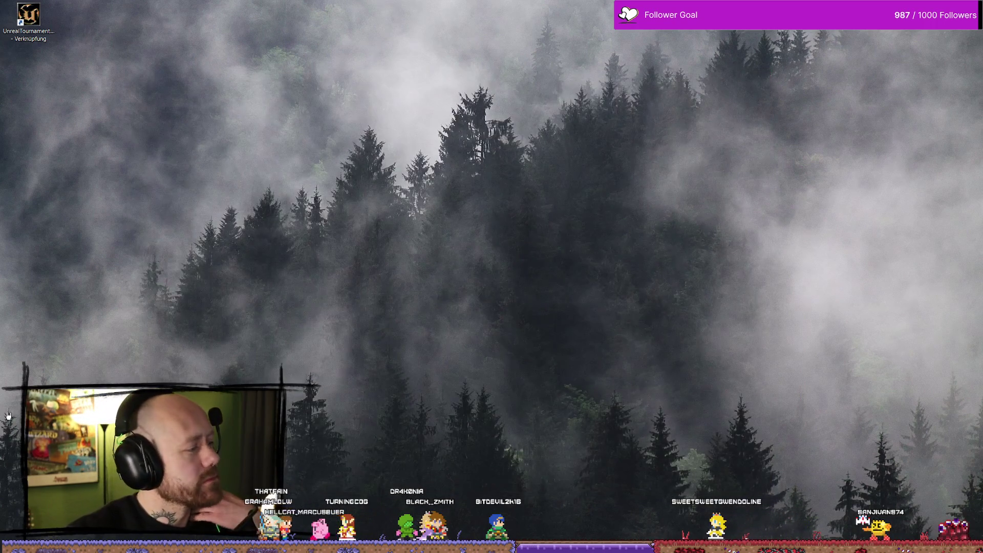
pyautogui.hotkey('alt', 'Tab')
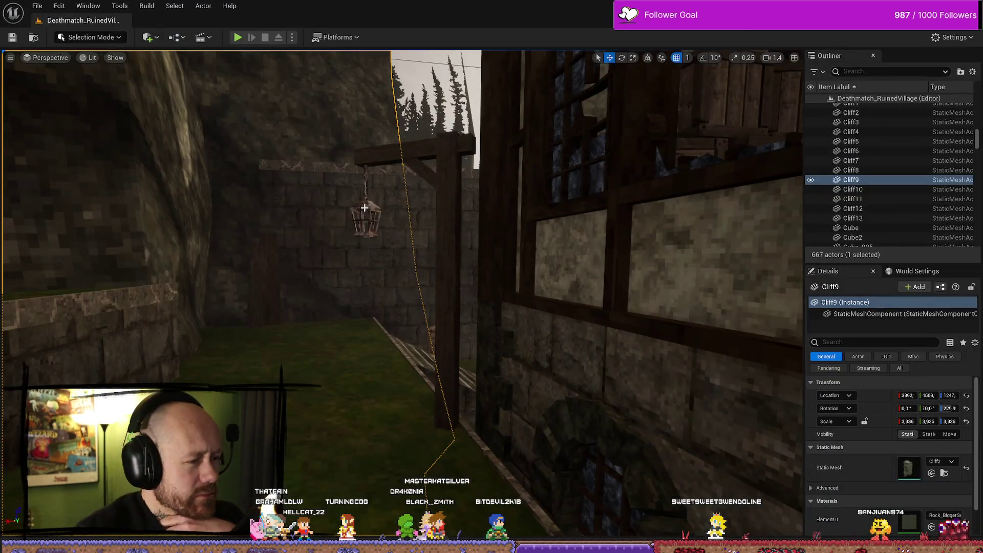
pyautogui.moveTo(416, 245); pyautogui.dragTo(411, 434)
pyautogui.hotkey('ctrl', 'space')
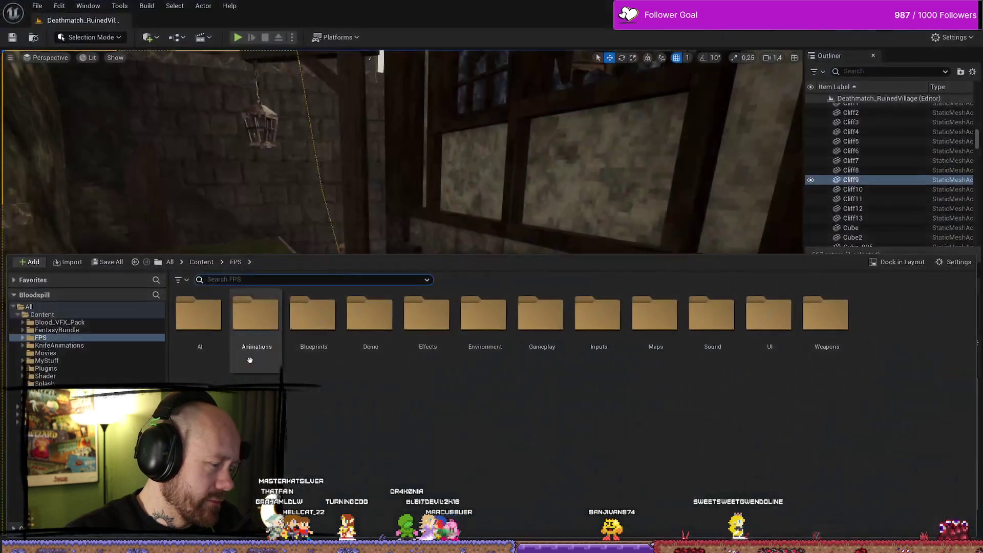
pyautogui.write('character')
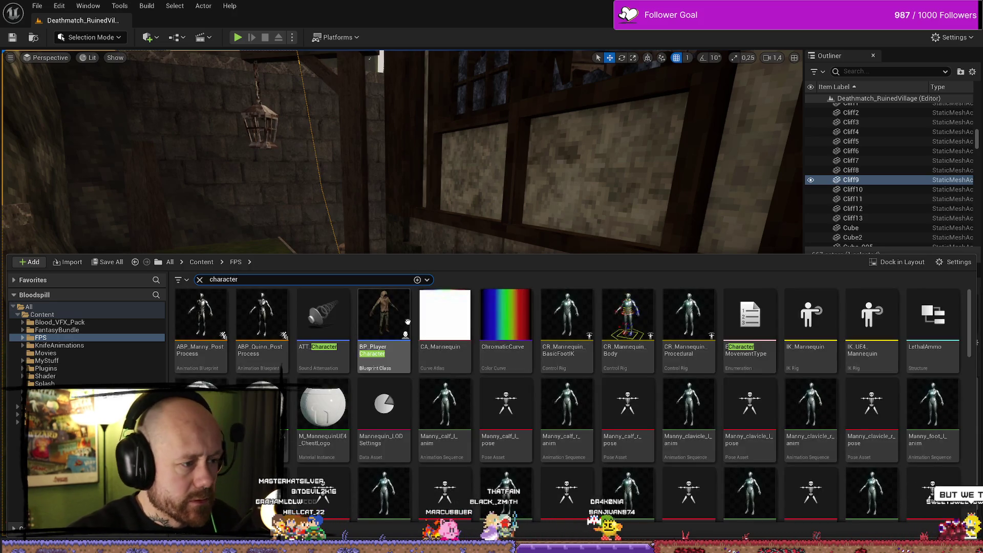
pyautogui.doubleClick(384, 315)
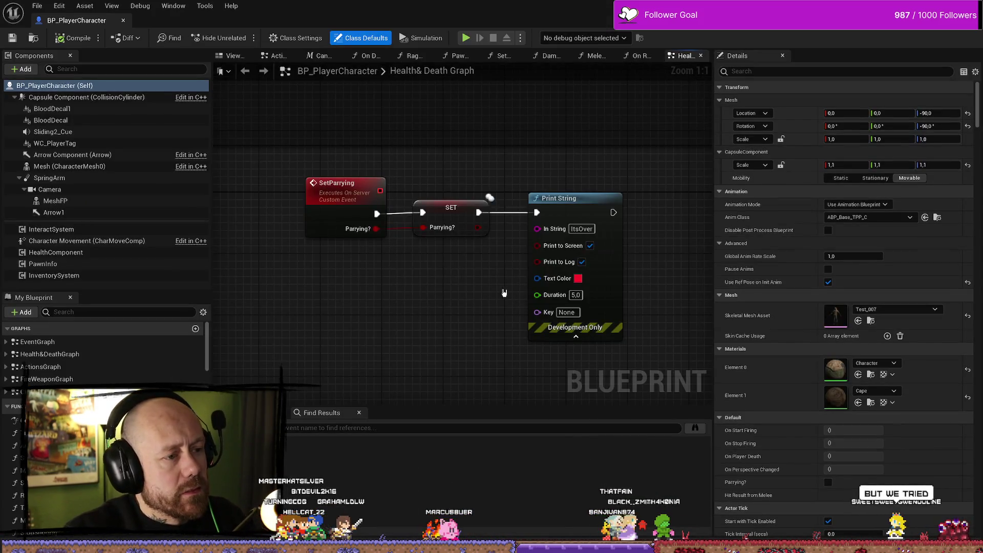
# Step: Delete the Print String node and uncheck Reliable on the SetParrying event
pyautogui.click(348, 196)
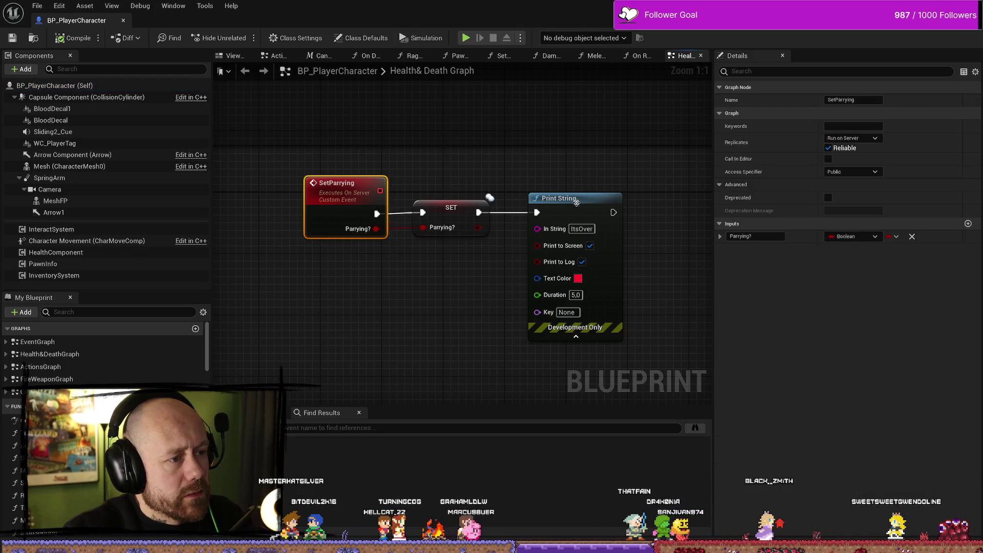
pyautogui.click(598, 200)
pyautogui.press('Delete')
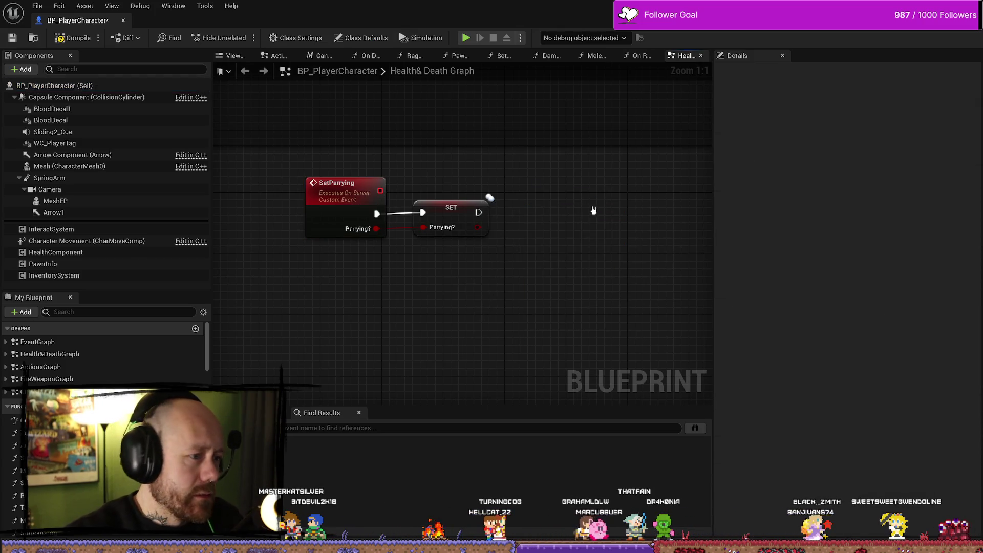
pyautogui.click(343, 184)
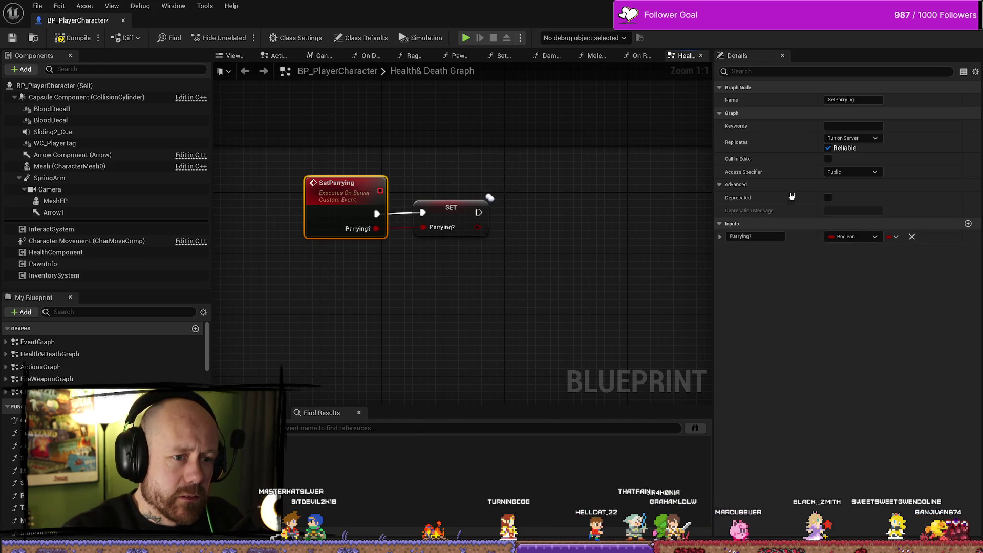
pyautogui.click(828, 148)
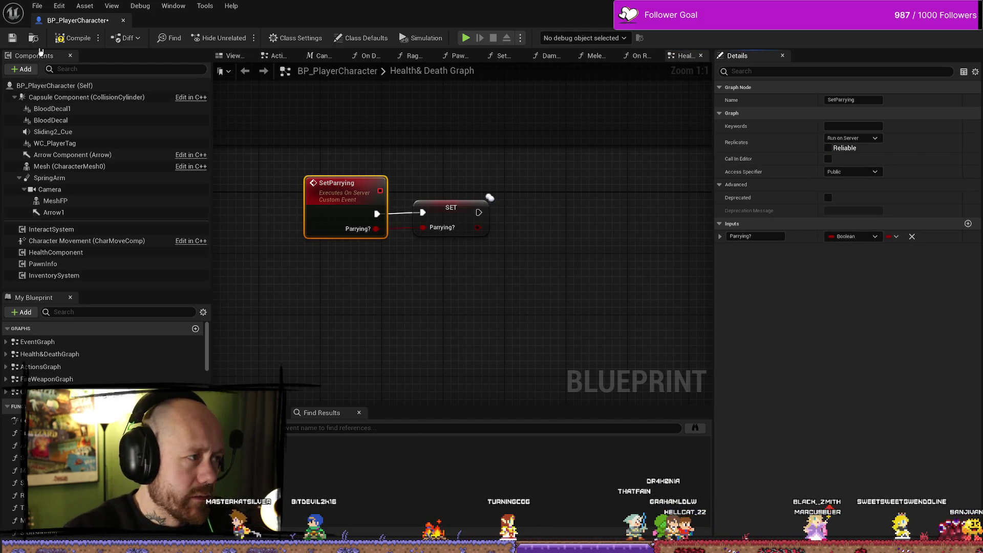
# Step: Compile BP_PlayerCharacter and save it with File > Save All
pyautogui.click(11, 40)
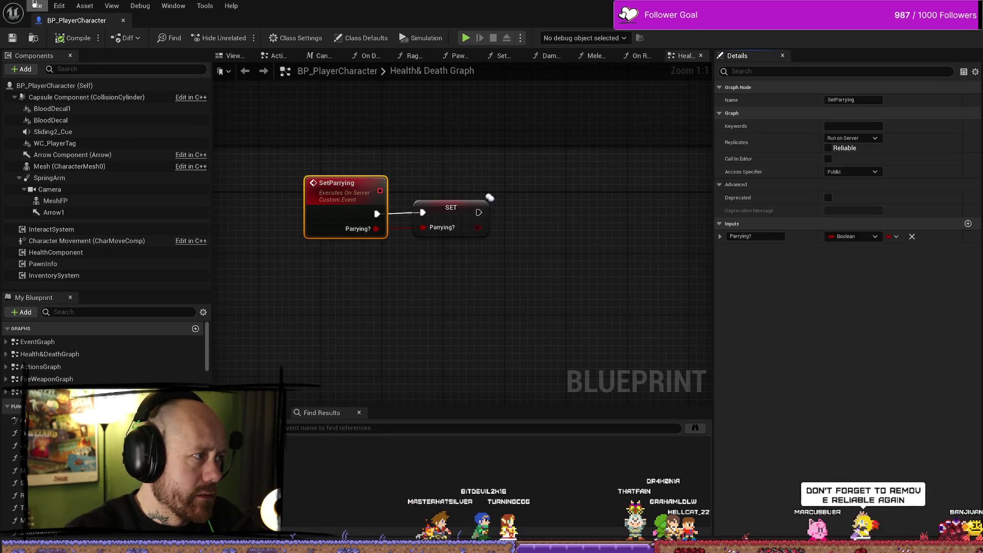
pyautogui.click(38, 6)
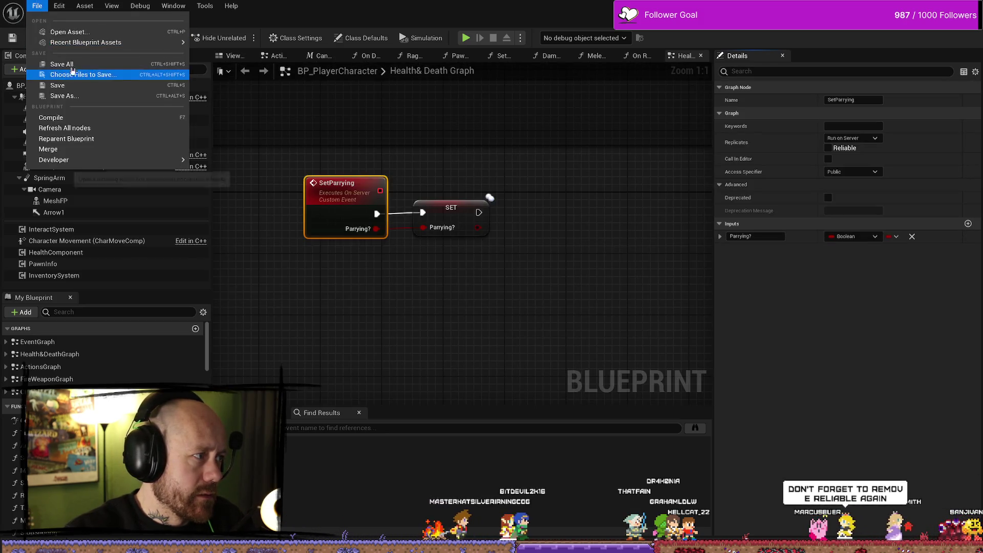
pyautogui.click(56, 73)
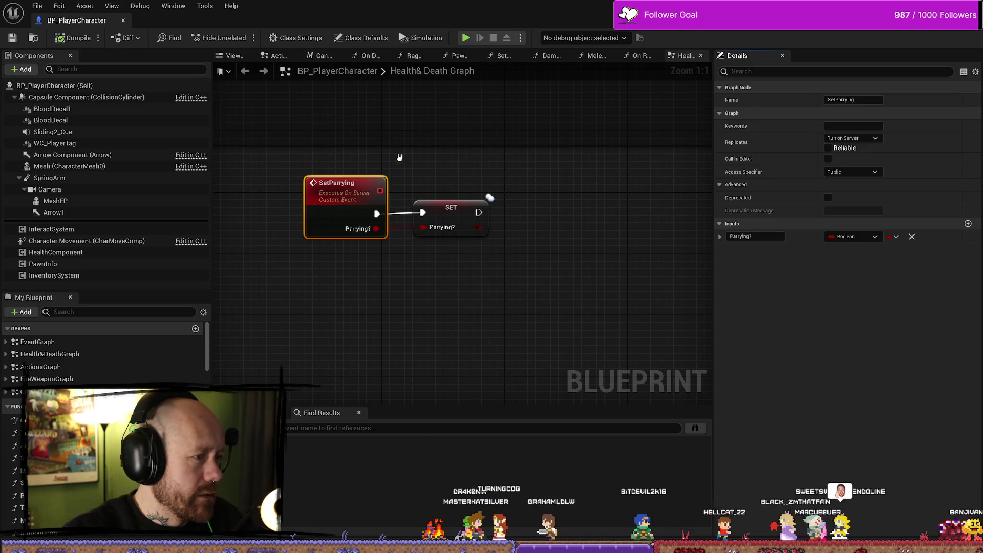
pyautogui.click(37, 6)
pyautogui.click(68, 67)
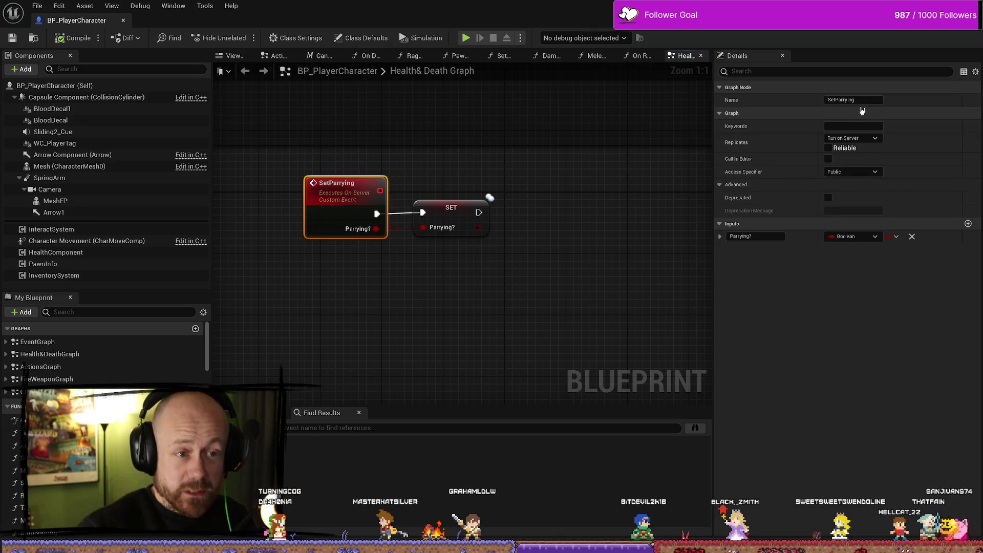
pyautogui.click(22, 39)
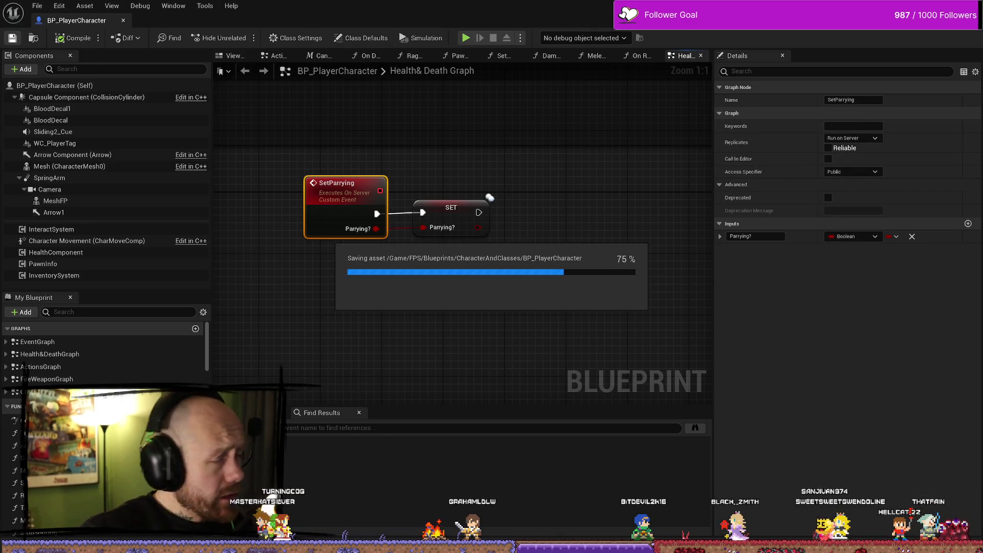
# Step: Return to the level editor, then bring up the Trello board in the browser
pyautogui.hotkey('alt', 'Tab')
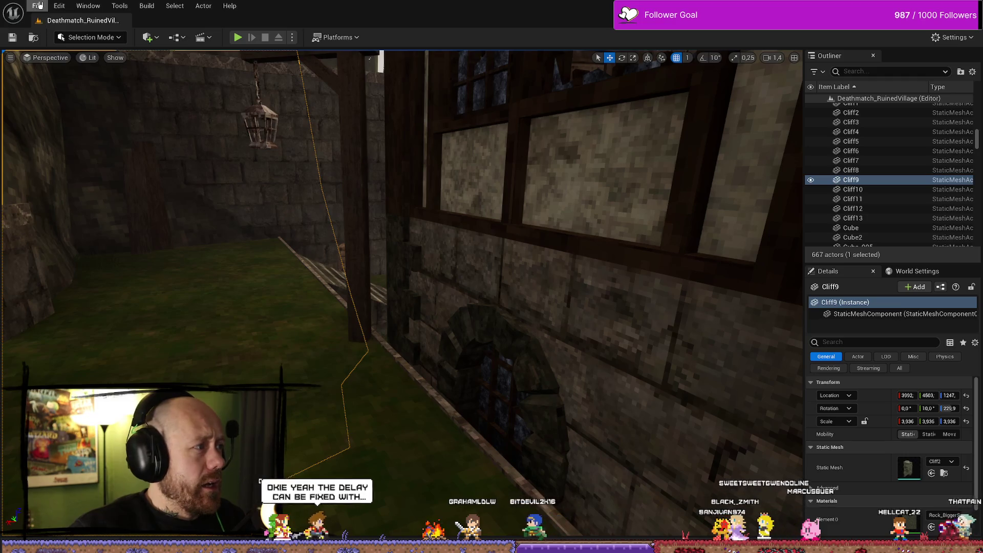
pyautogui.click(37, 5)
pyautogui.click(127, 131)
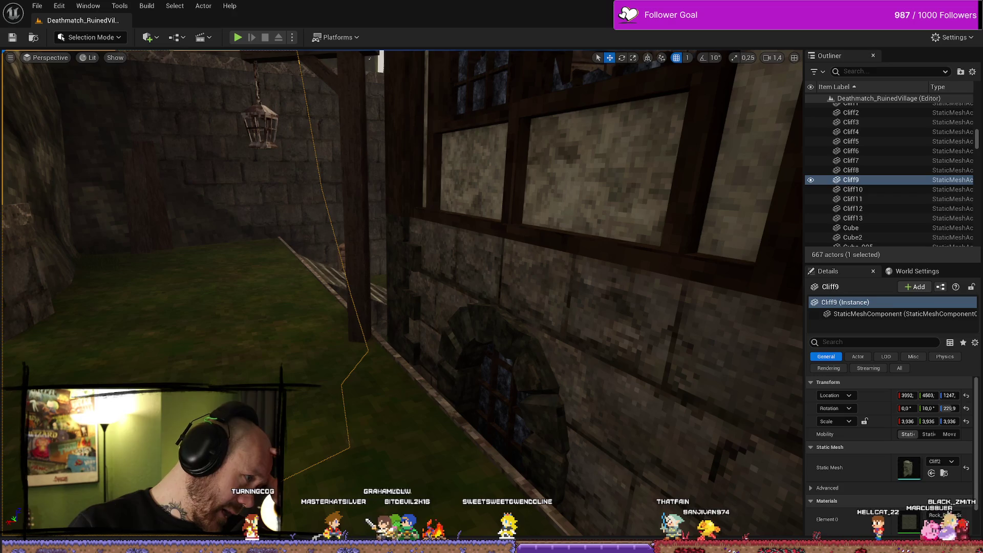
pyautogui.hotkey('alt', 'Tab')
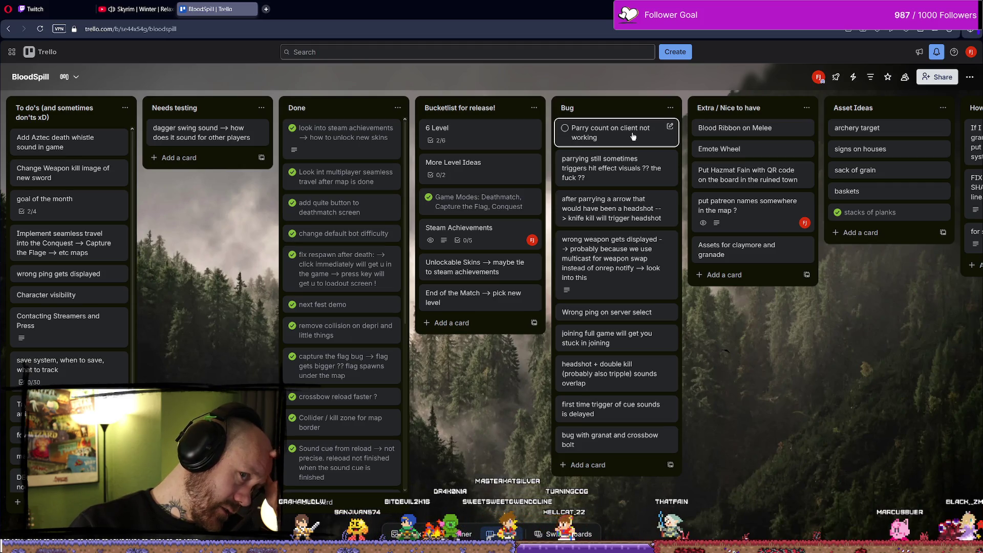
# Step: Move the parry count card below the hit-effect card, then start its description, correcting 'probalby' to 'probably'
pyautogui.moveTo(628, 147); pyautogui.dragTo(625, 169)
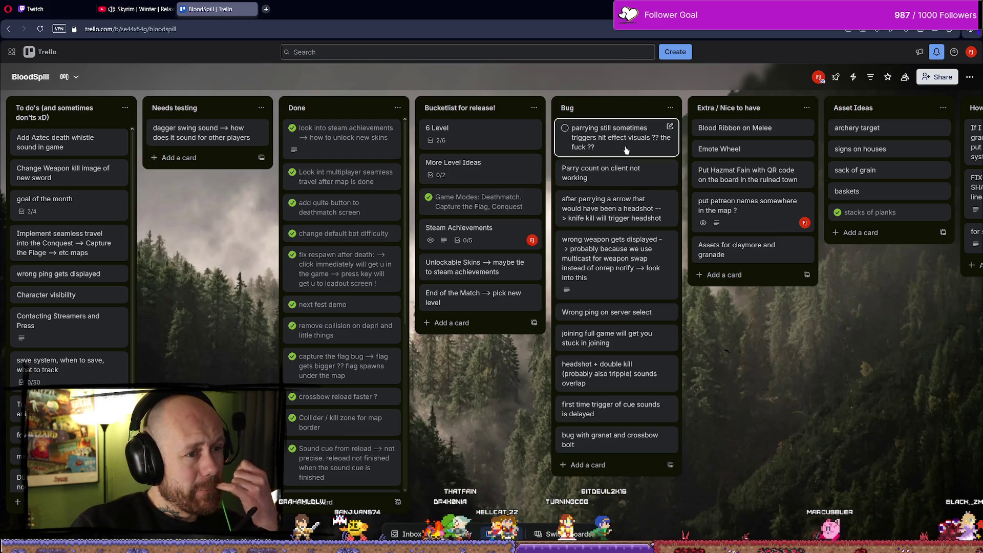
pyautogui.click(625, 147)
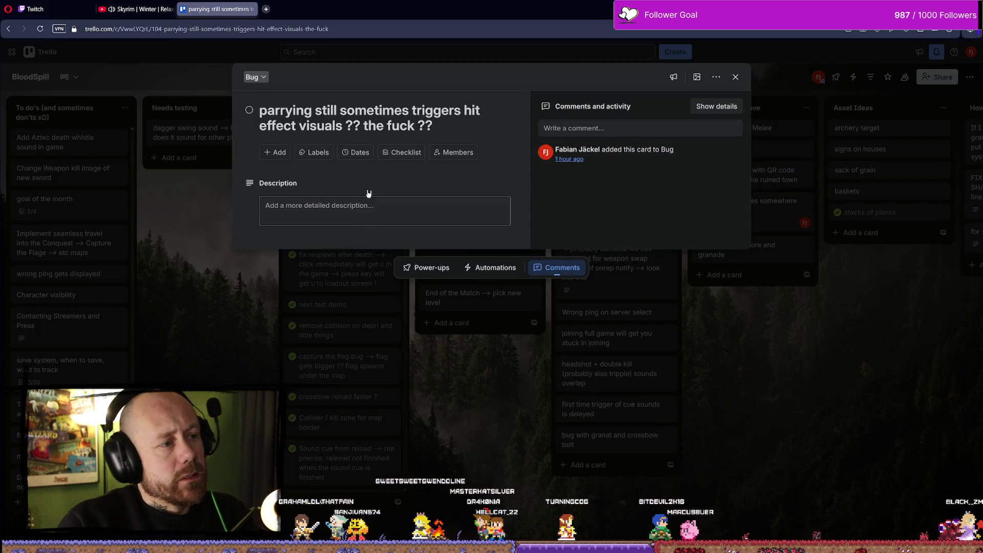
pyautogui.click(450, 119)
pyautogui.click(388, 205)
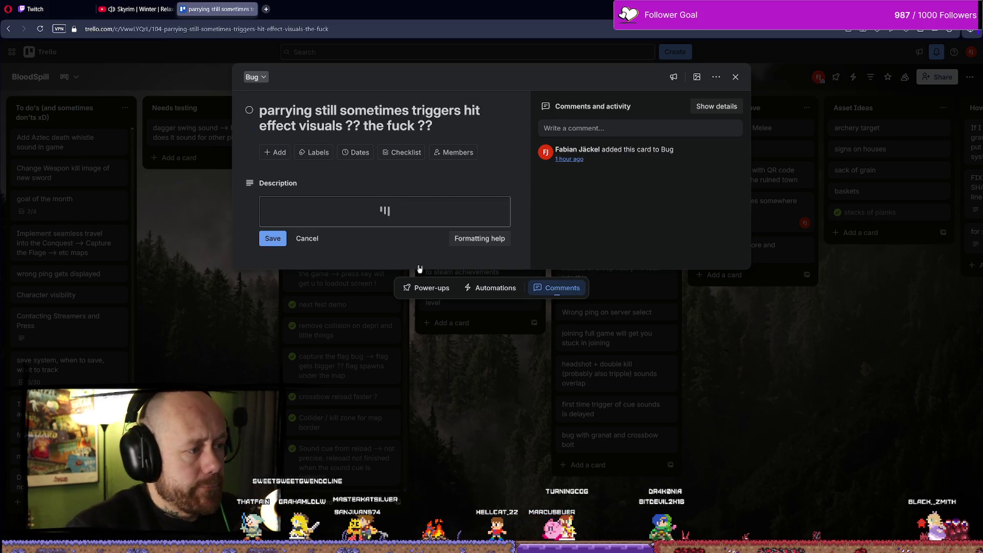
pyautogui.write('ob')
pyautogui.press('BackSpace')
pyautogui.press('BackSpace')
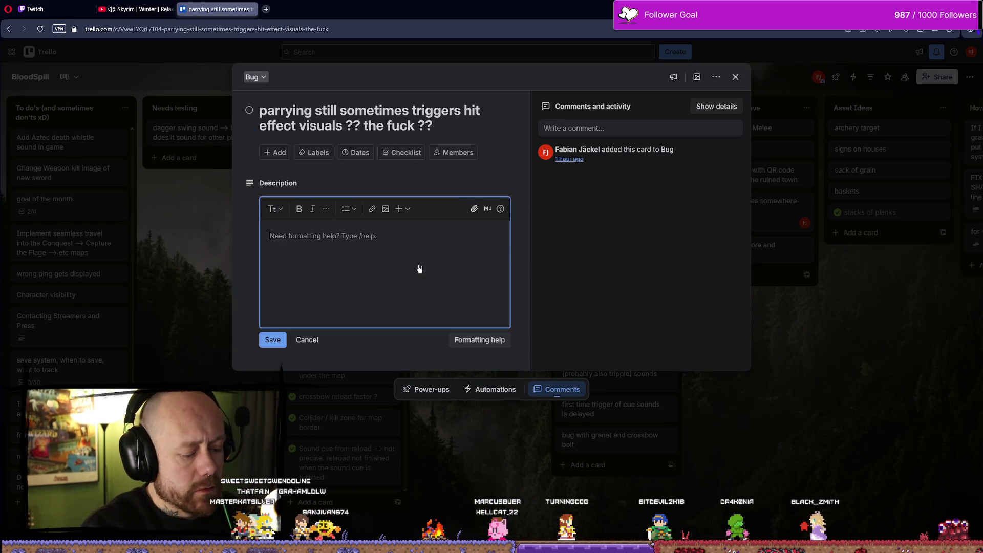
pyautogui.write('probalby haü')
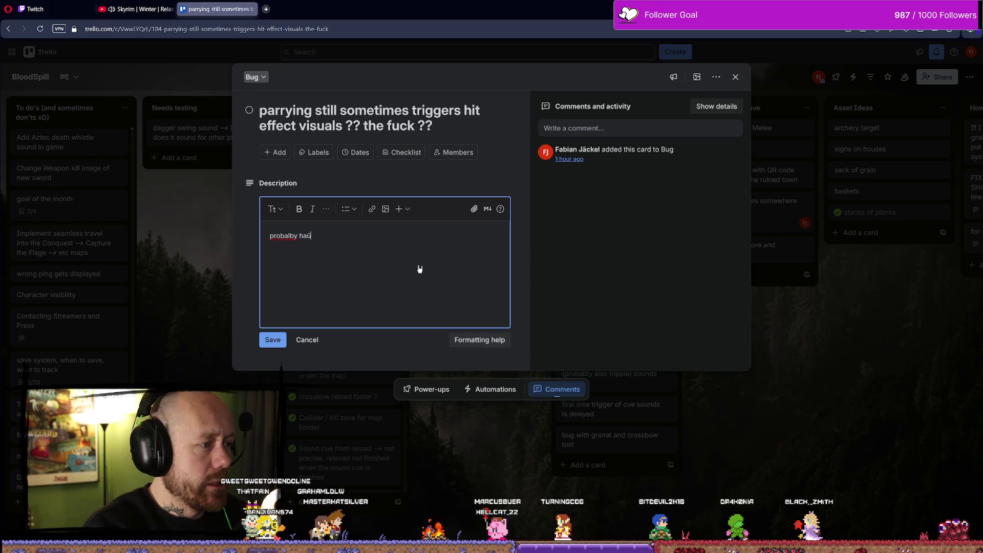
pyautogui.press('BackSpace')
pyautogui.write('ppen')
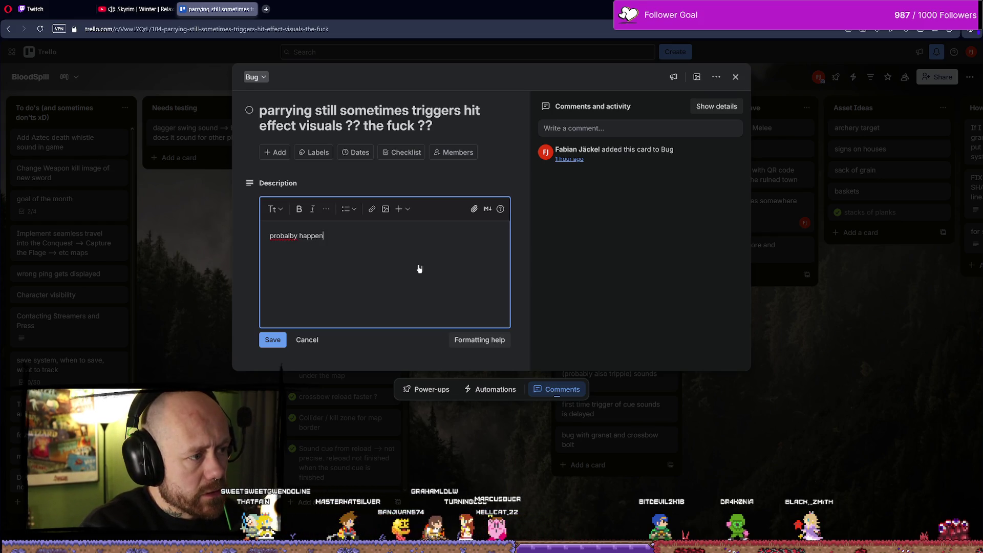
pyautogui.write('s because of')
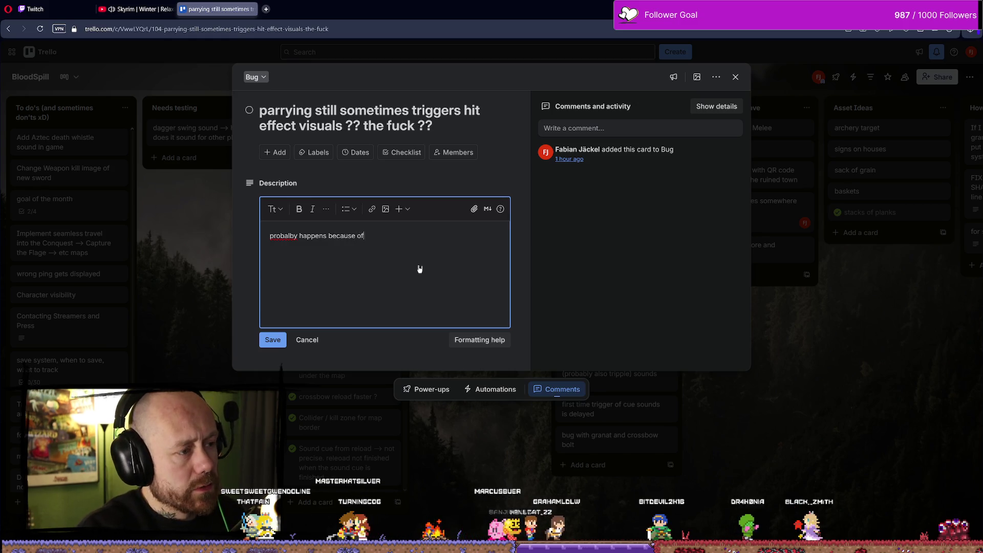
pyautogui.rightClick(284, 237)
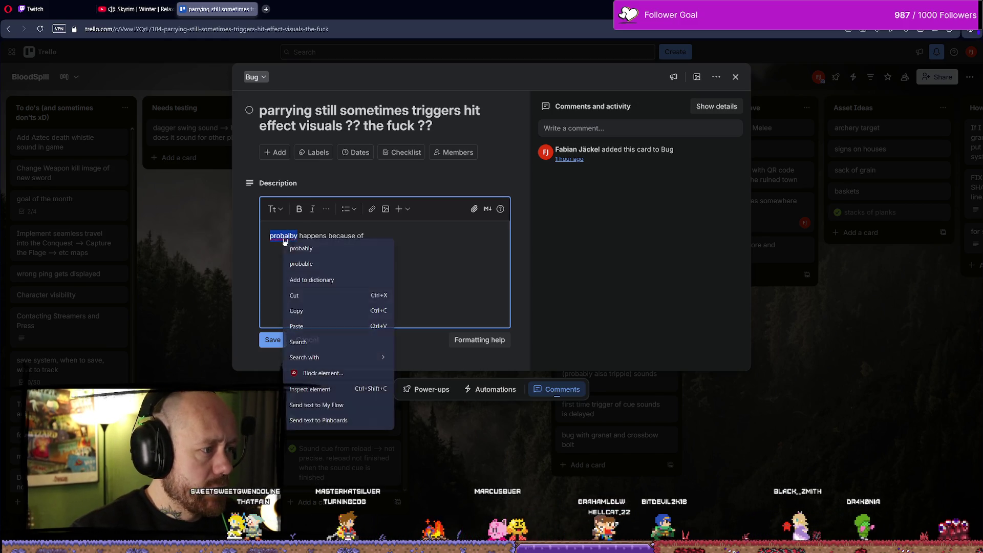
pyautogui.click(313, 248)
pyautogui.click(384, 235)
# Step: Blame server client delay and add next steps: check is-parrying before applying effects and melee damage; save
pyautogui.write('the')
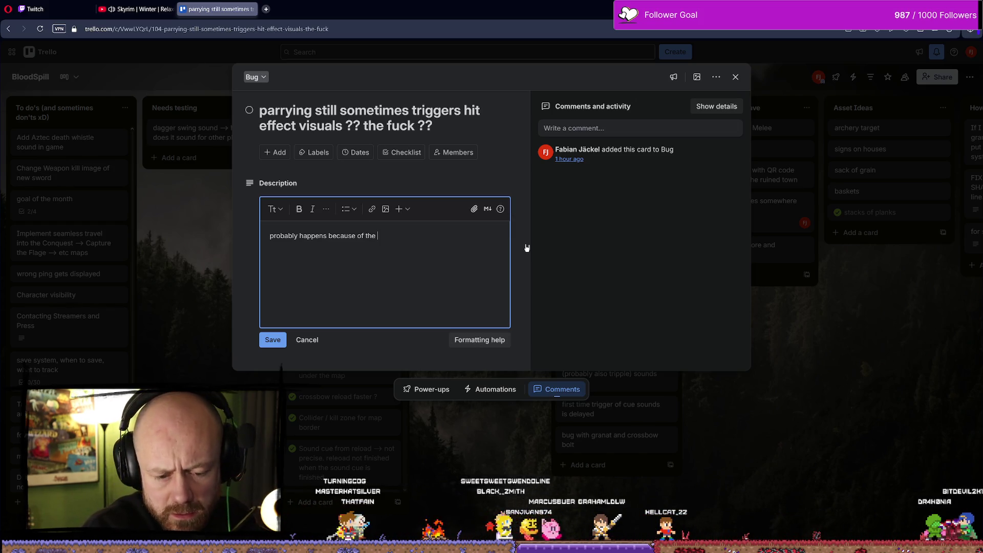
pyautogui.press('BackSpace')
pyautogui.press('BackSpace')
pyautogui.press('BackSpace')
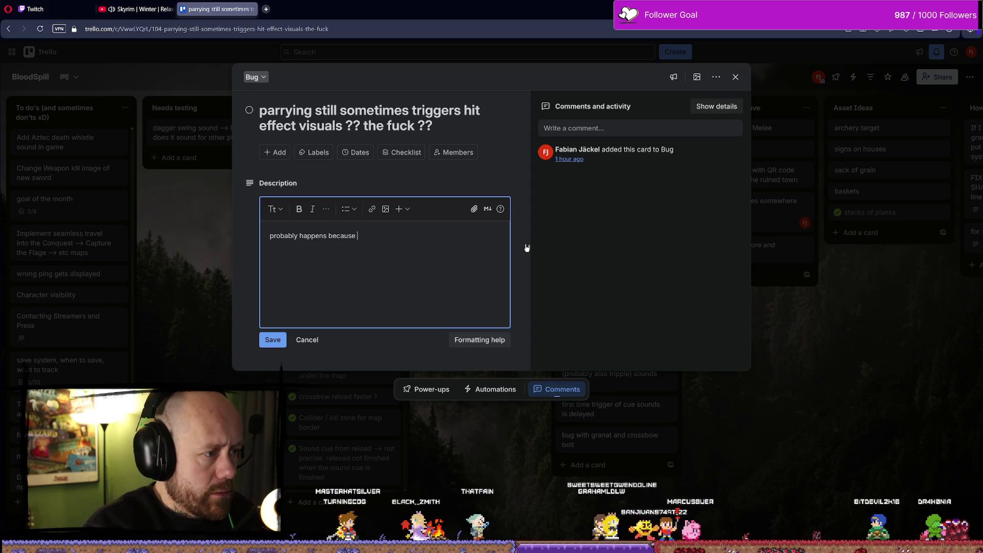
pyautogui.write('of server ')
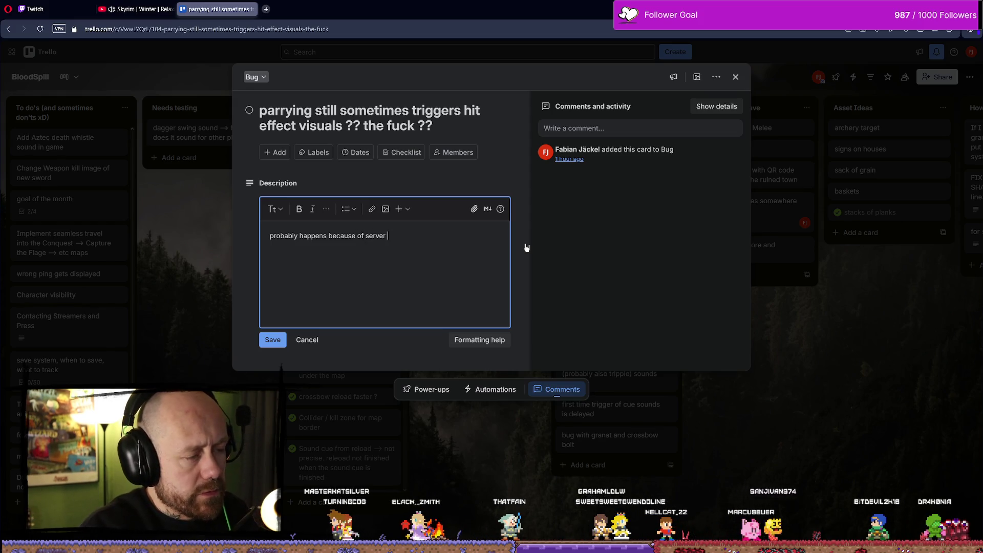
pyautogui.write('client delay.')
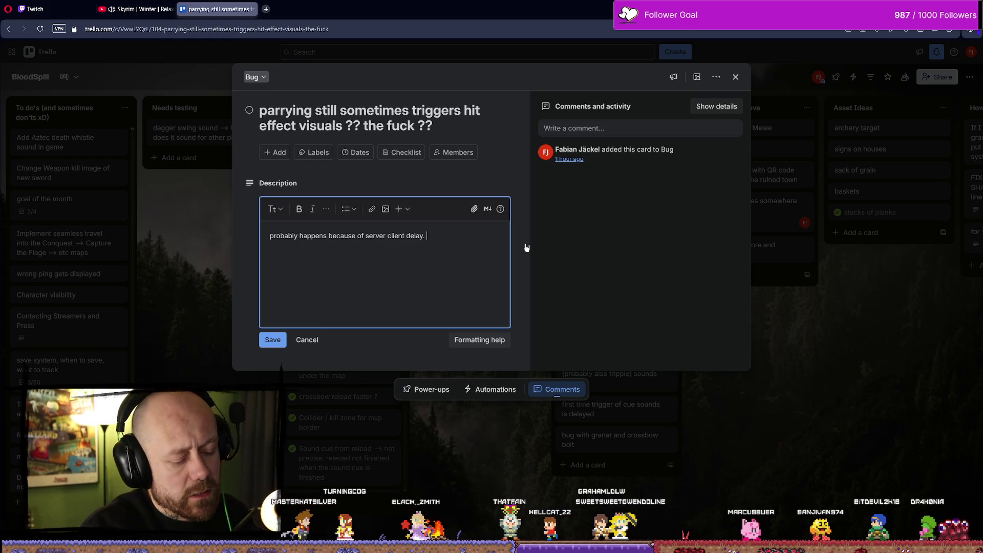
pyautogui.press('Return')
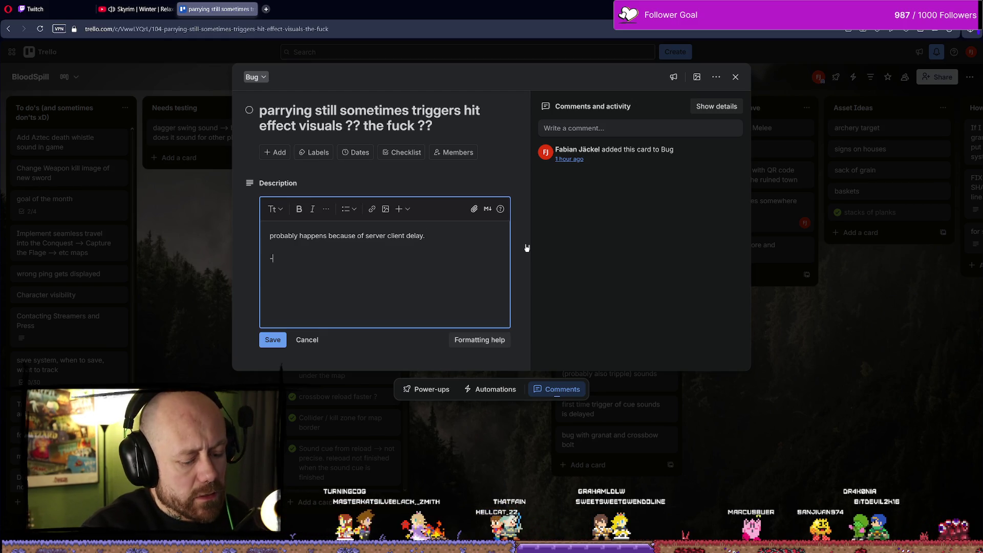
pyautogui.write('-> tr')
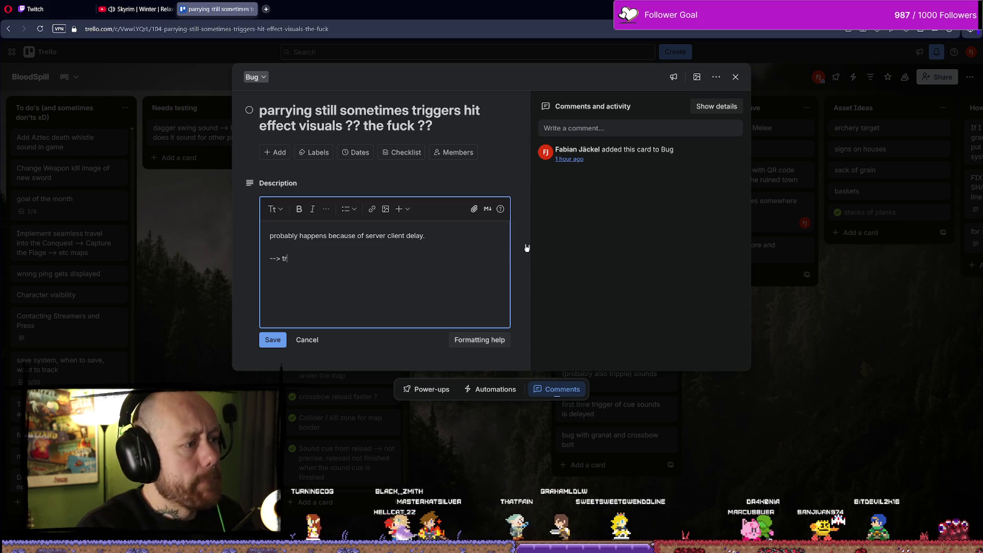
pyautogui.write('y ')
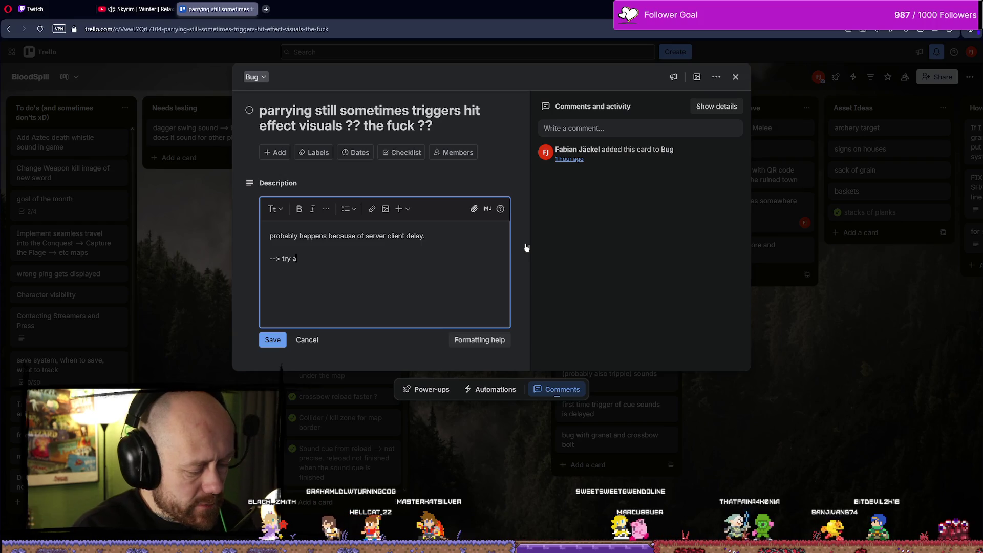
pyautogui.write('aasking for')
pyautogui.press('BackSpace')
pyautogui.press('BackSpace')
pyautogui.press('BackSpace')
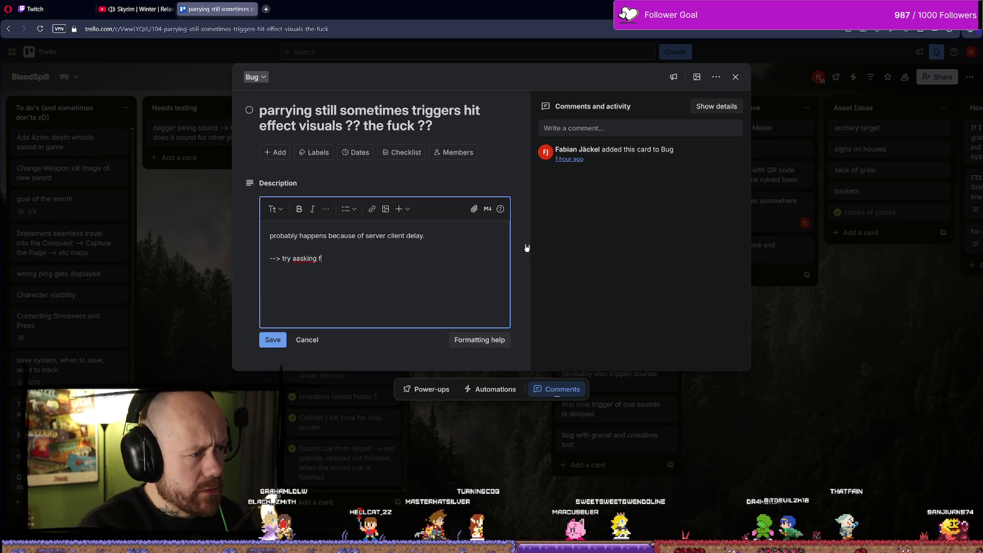
pyautogui.write('sking ')
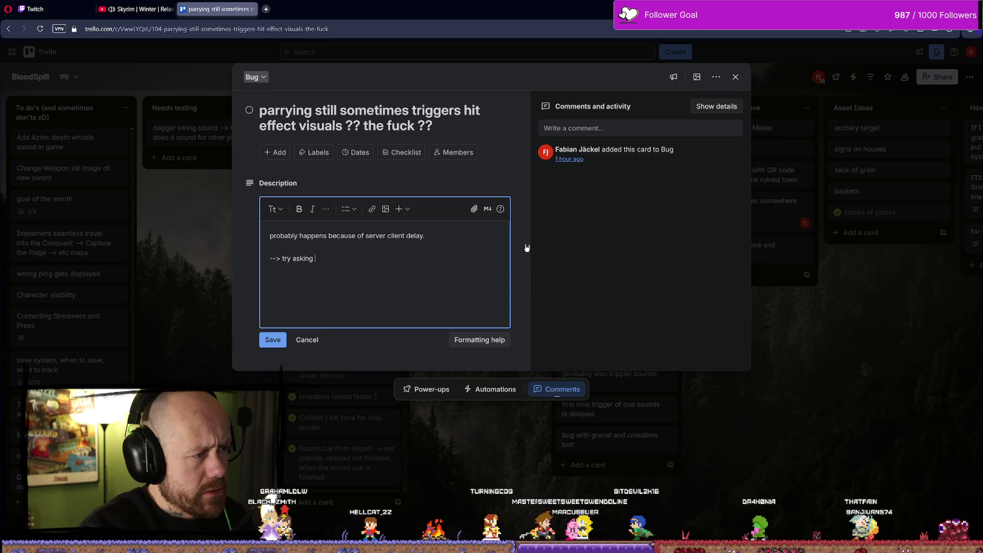
pyautogui.write('for ')
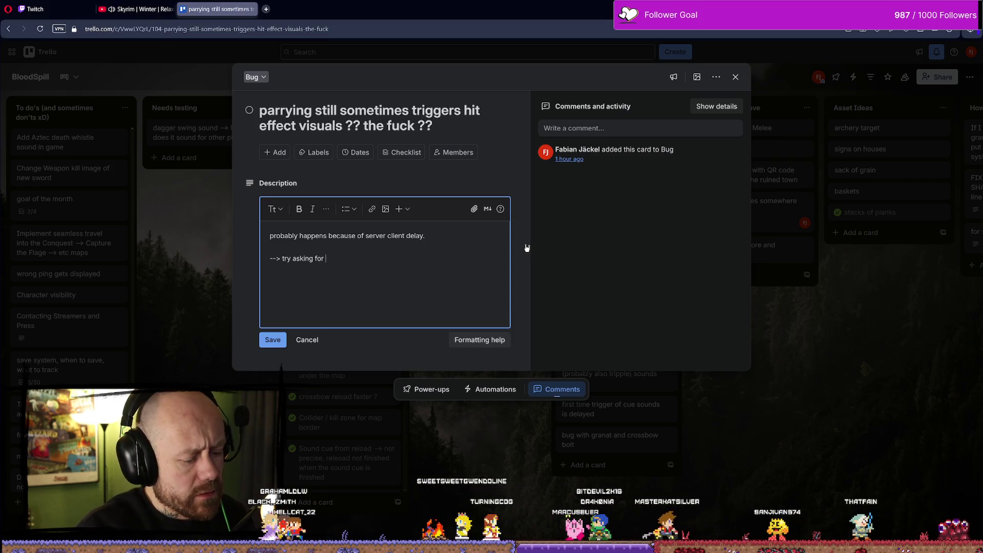
pyautogui.write('is parryin')
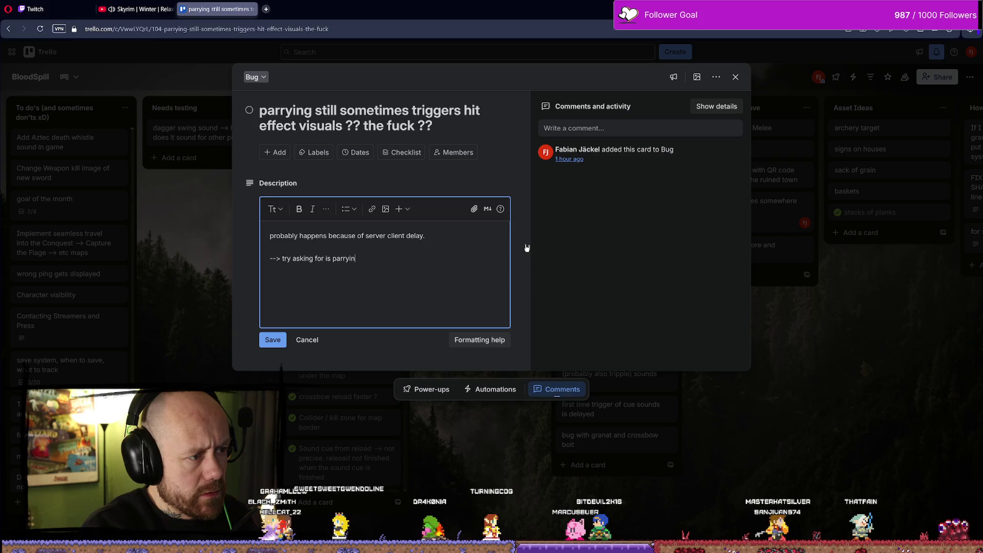
pyautogui.write('g in bu')
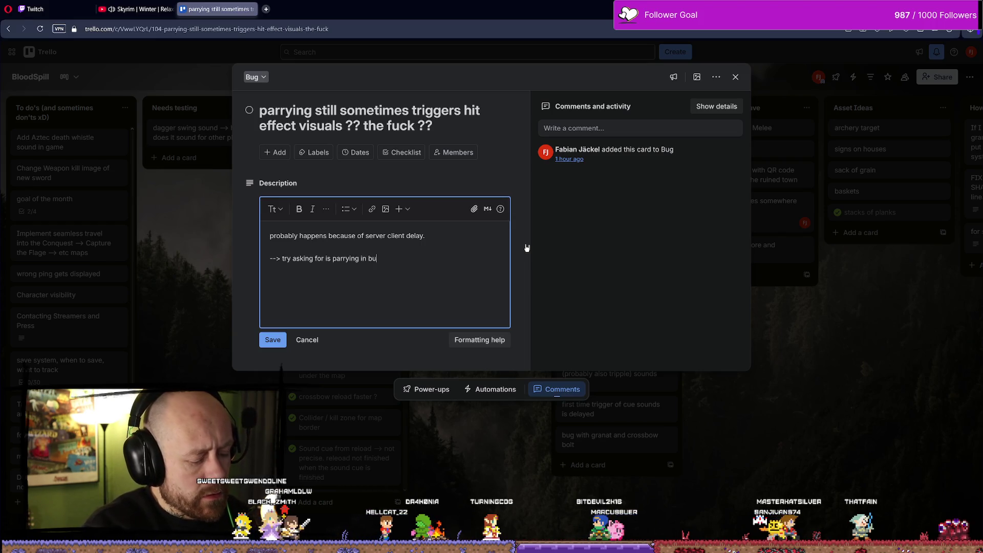
pyautogui.write('llet before we apl')
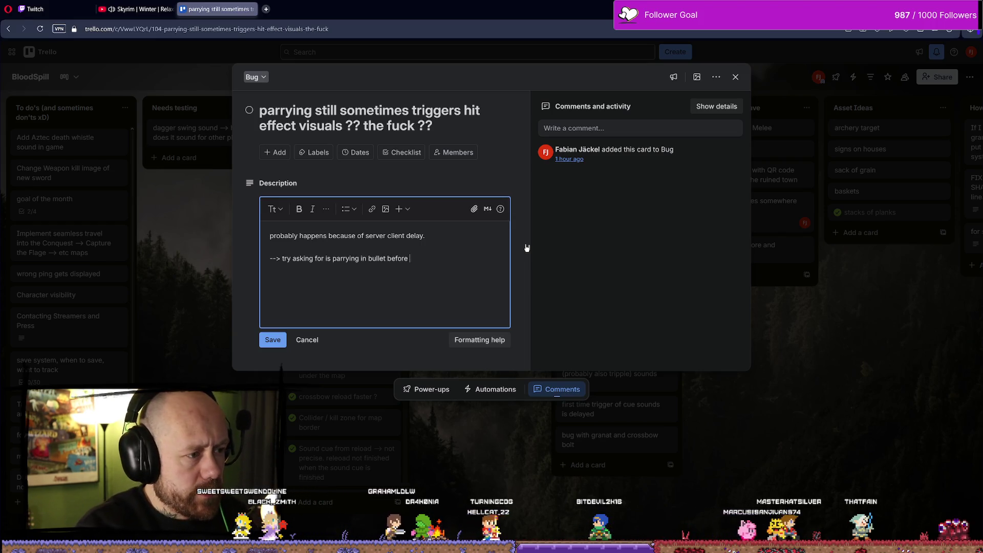
pyautogui.press('BackSpace')
pyautogui.press('BackSpace')
pyautogui.press('BackSpace')
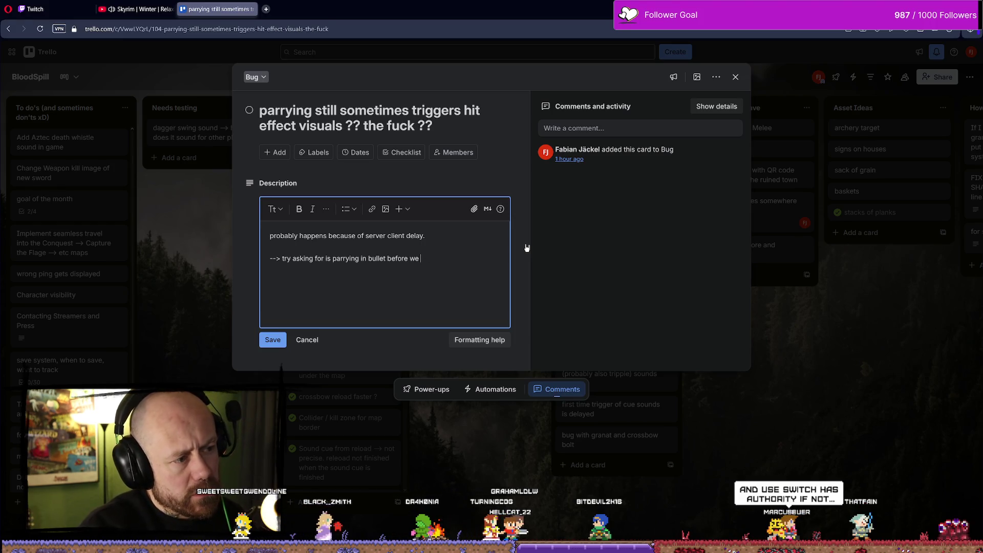
pyautogui.write('use the effe')
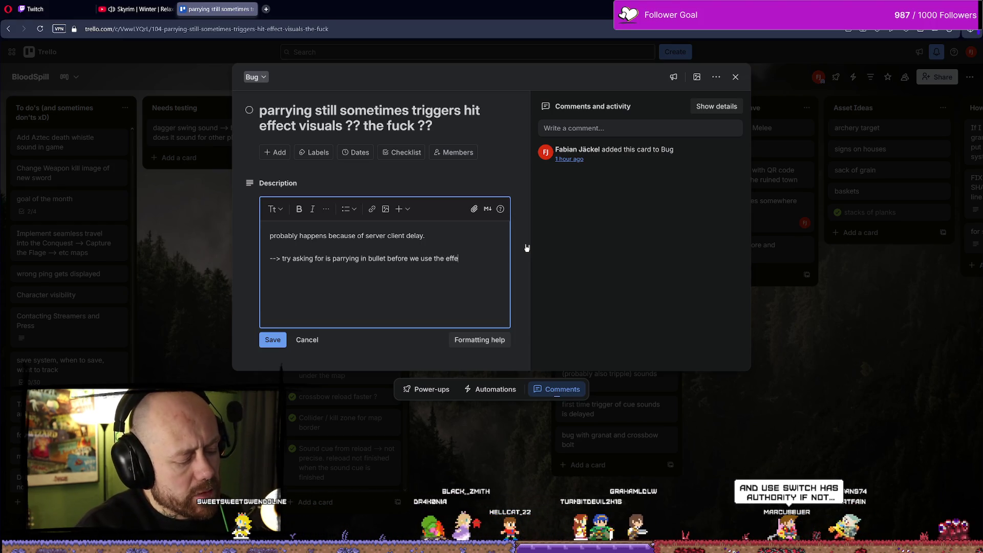
pyautogui.write('ct and also')
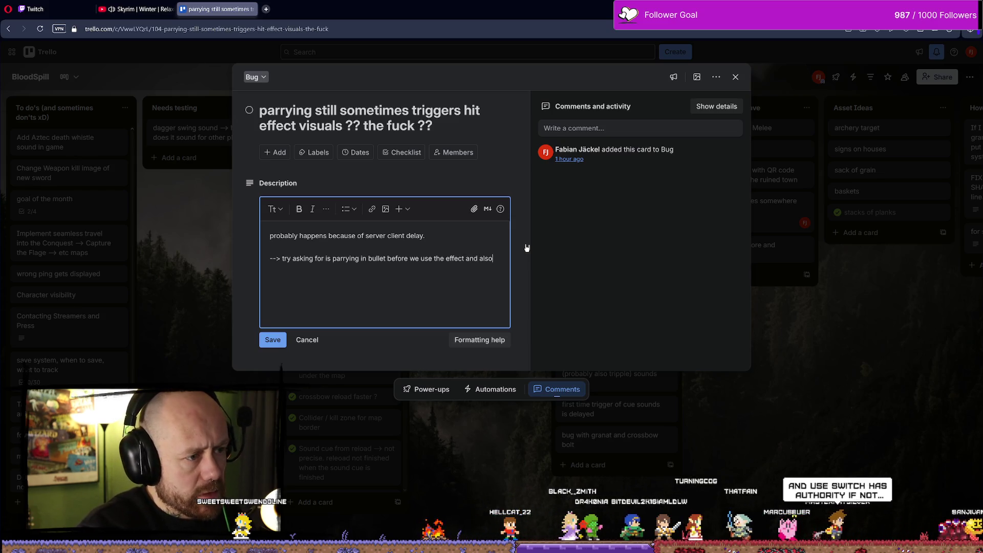
pyautogui.write(' in m')
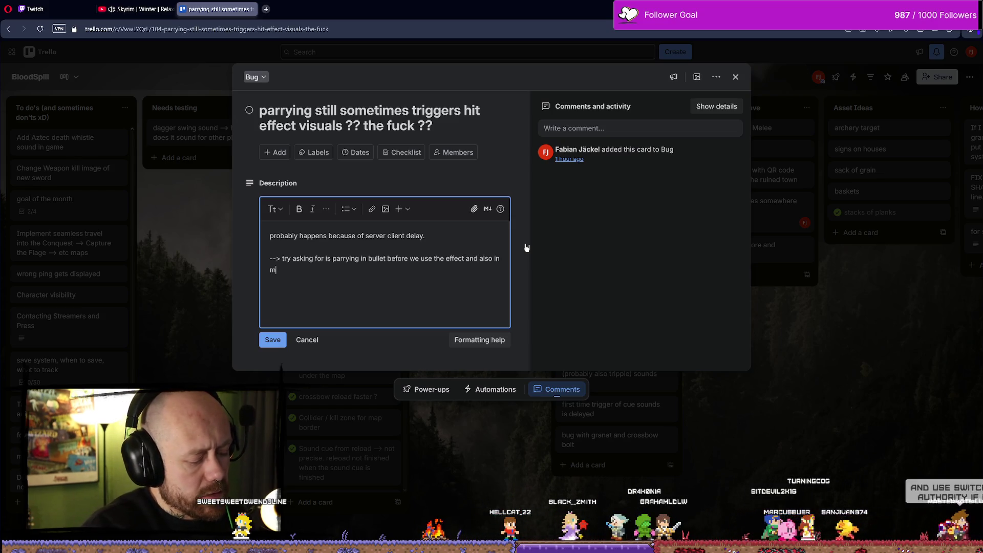
pyautogui.press('BackSpace')
pyautogui.write('character')
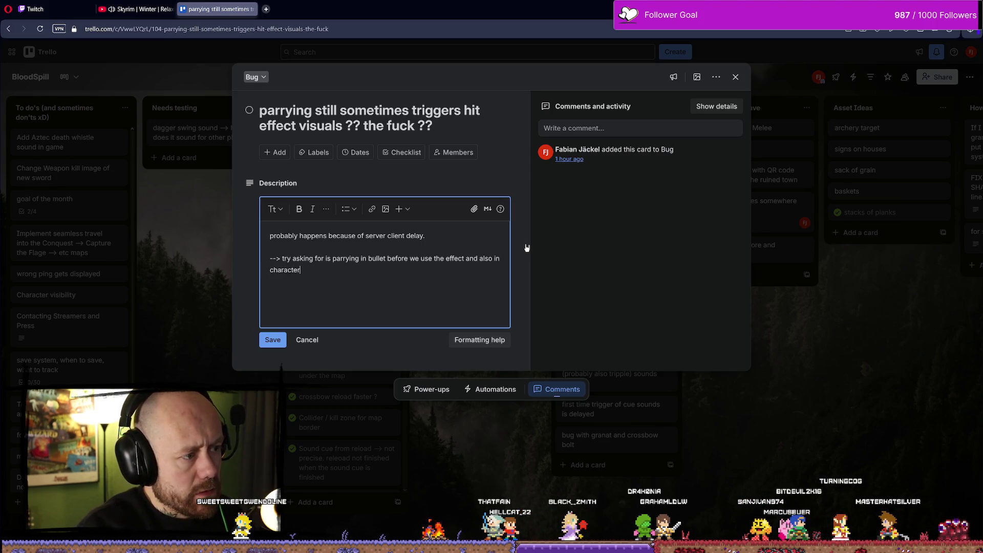
pyautogui.write(' ->')
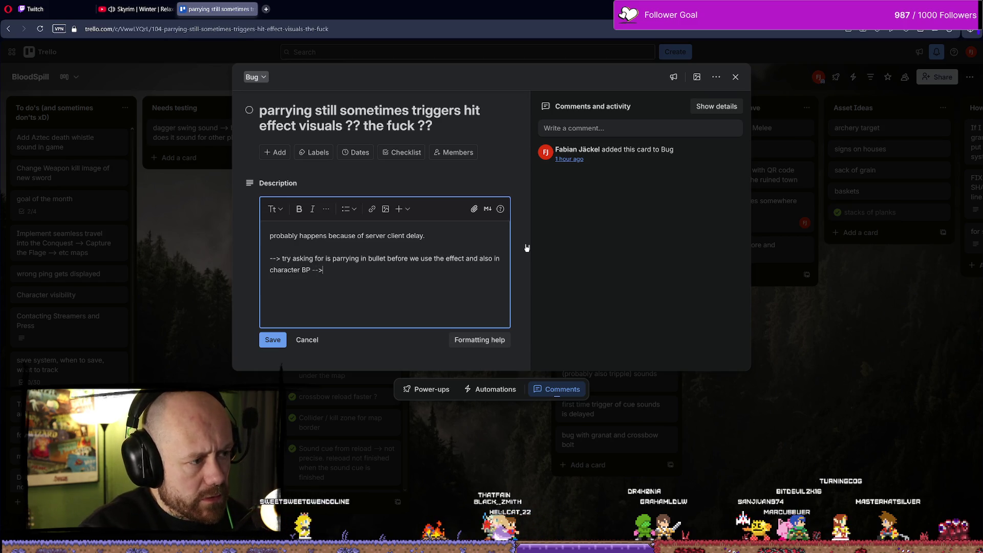
pyautogui.write(' mel')
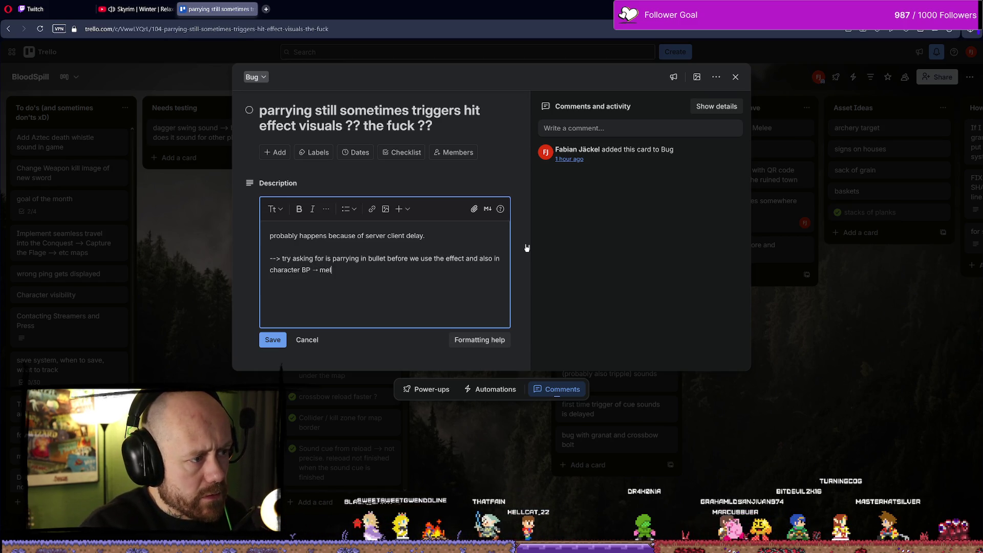
pyautogui.write('ee attack before')
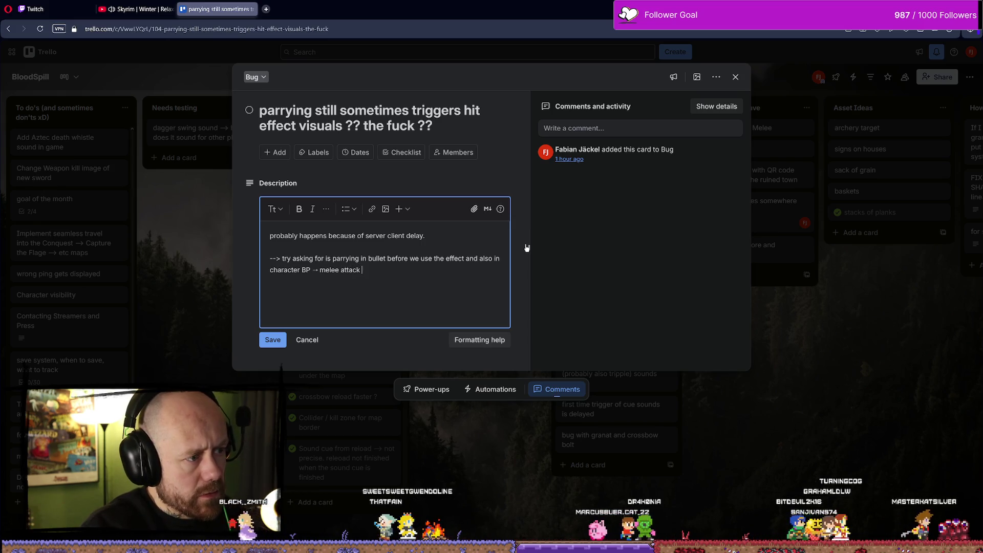
pyautogui.write(' we a')
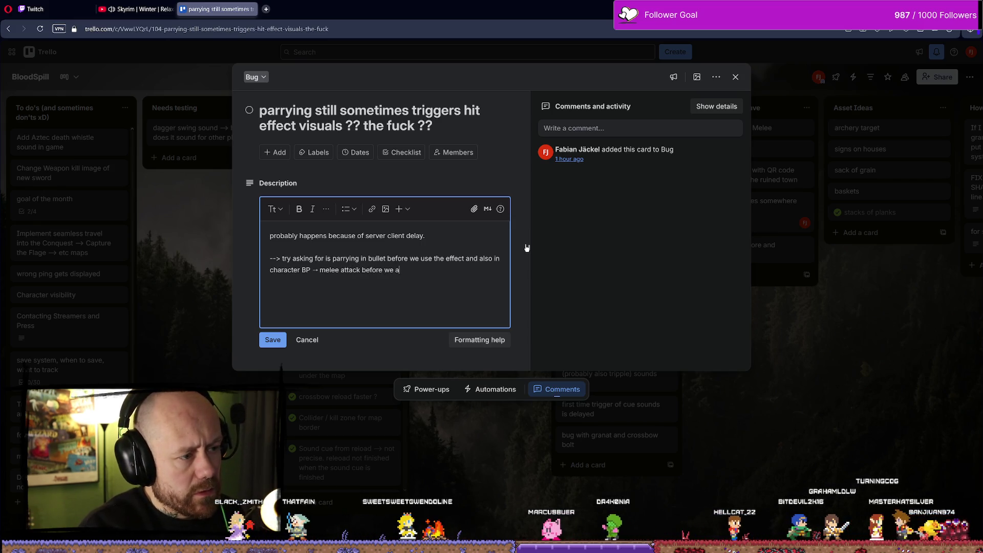
pyautogui.write('pply dmg and effect.')
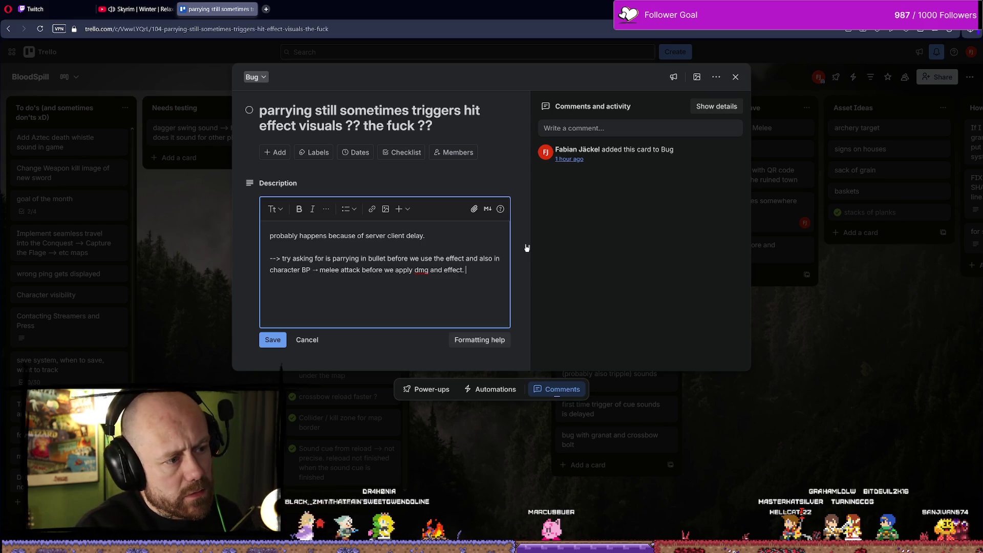
pyautogui.click(273, 340)
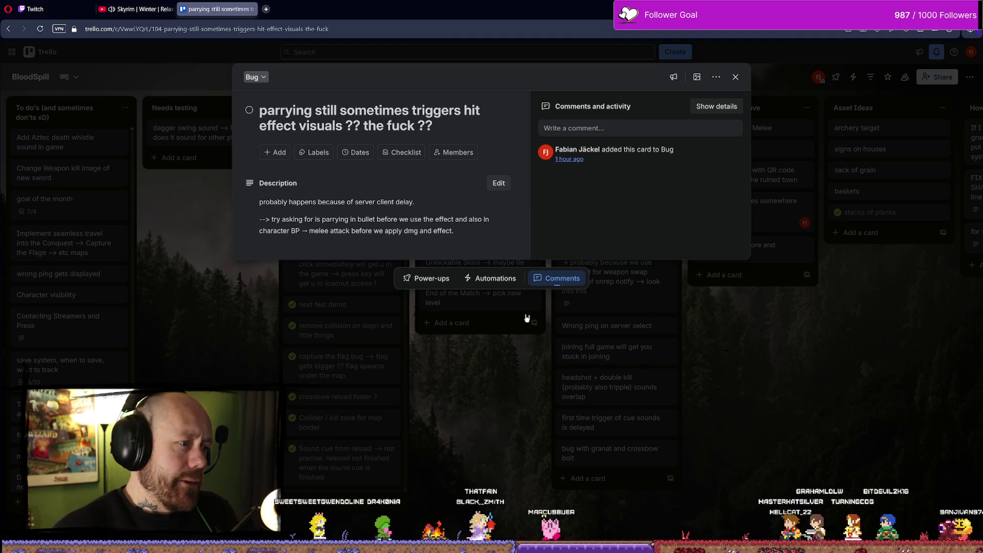